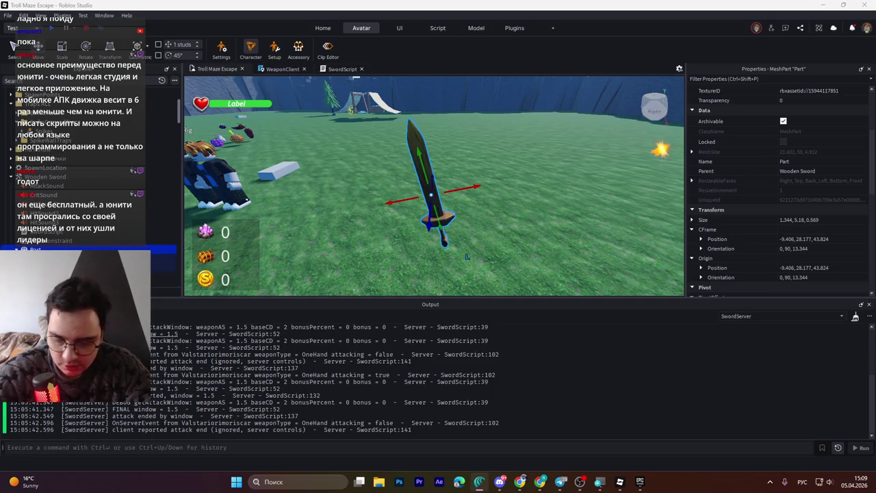
- Select the WeldConstraint under DMGBlade to show its Part0 DMGBlade and Part1 Part properties
left_click(164, 267)
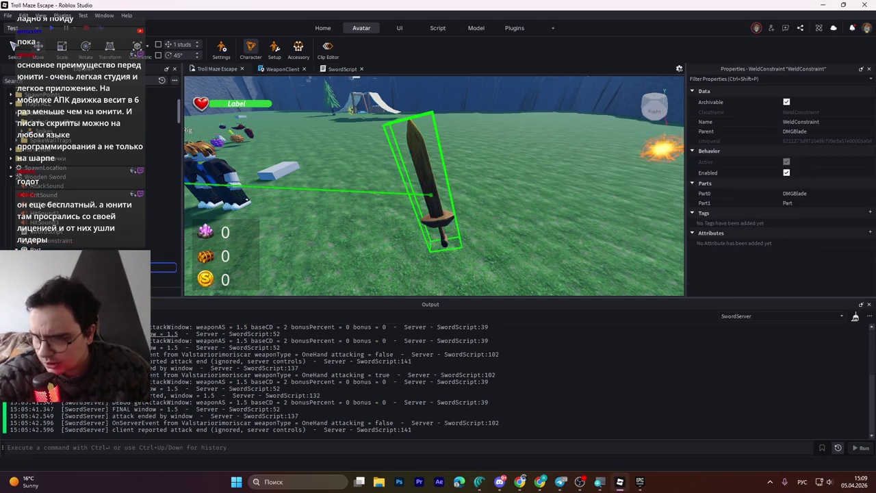
left_click(164, 267)
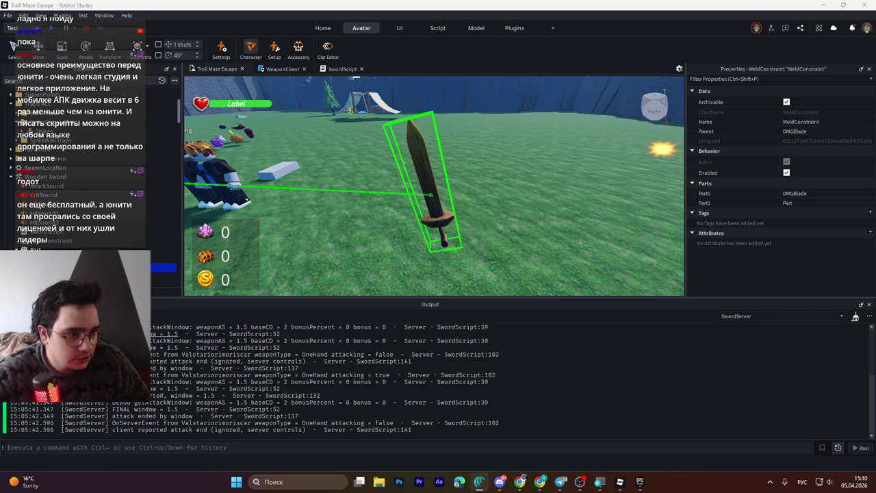
- Filter DMGBlade's properties for 'mas', untick Massless, then select the Wooden Sword tool
left_click(424, 157)
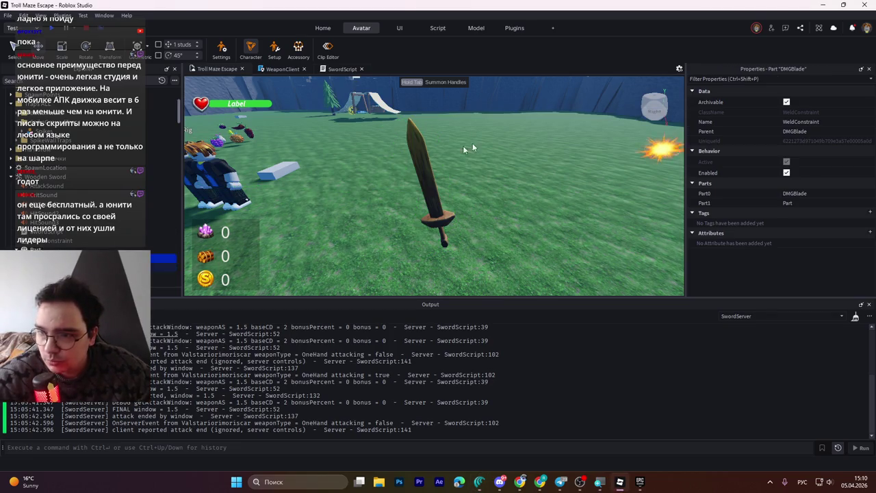
left_click(724, 78)
key("alt+shift")
type("mas")
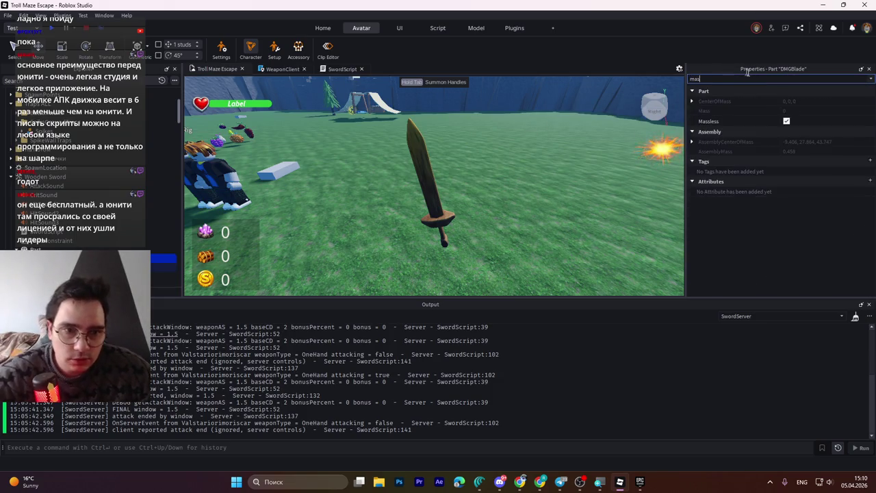
left_click(787, 121)
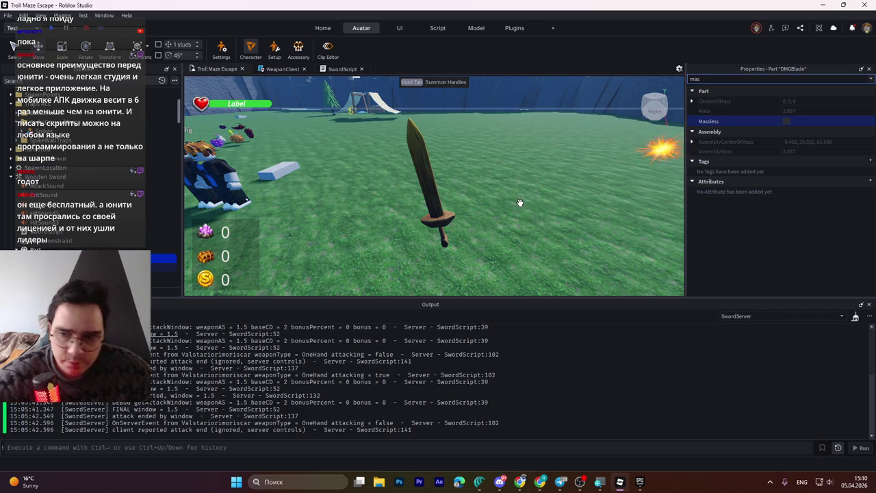
left_click(41, 176)
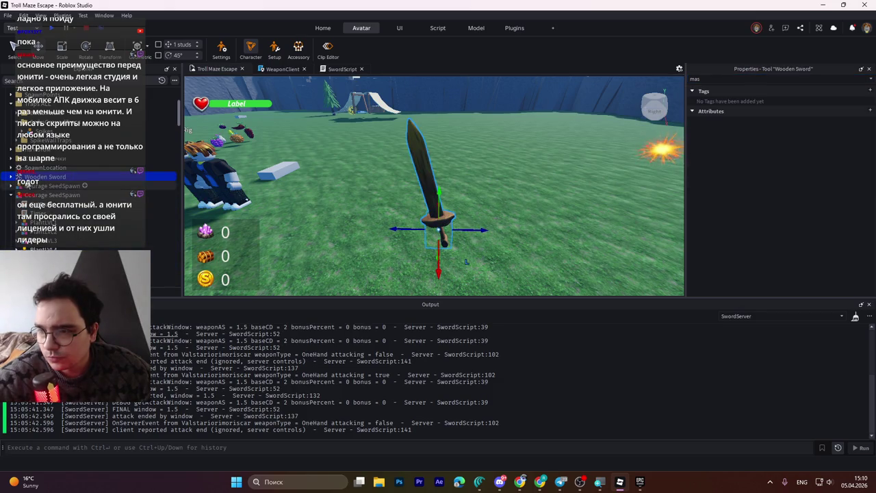
- Drag the Wooden Sword to its new parent in Explorer, save the place to Roblox, and start a playtest
mouse_move(65, 176)
left_mouse_down()
mouse_move(103, 241)
mouse_move(86, 204)
mouse_move(68, 236)
mouse_move(49, 237)
left_mouse_up()
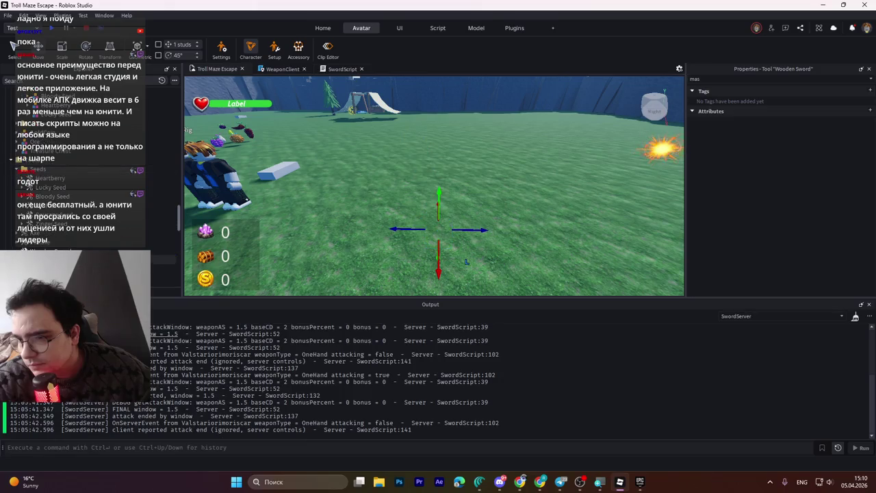
key("Delete")
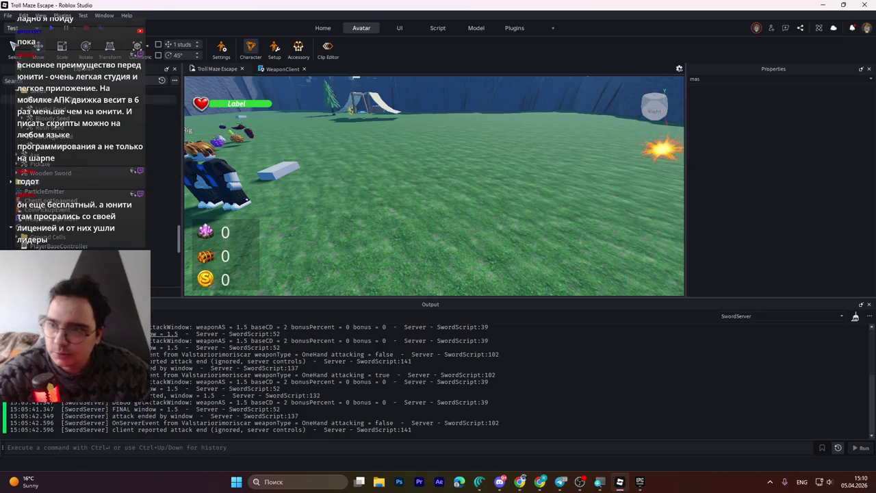
key("ctrl+s")
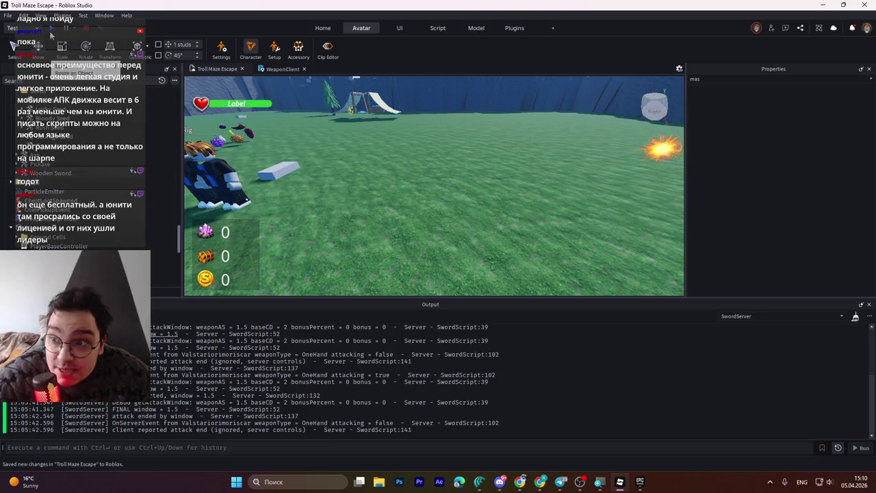
left_click(49, 32)
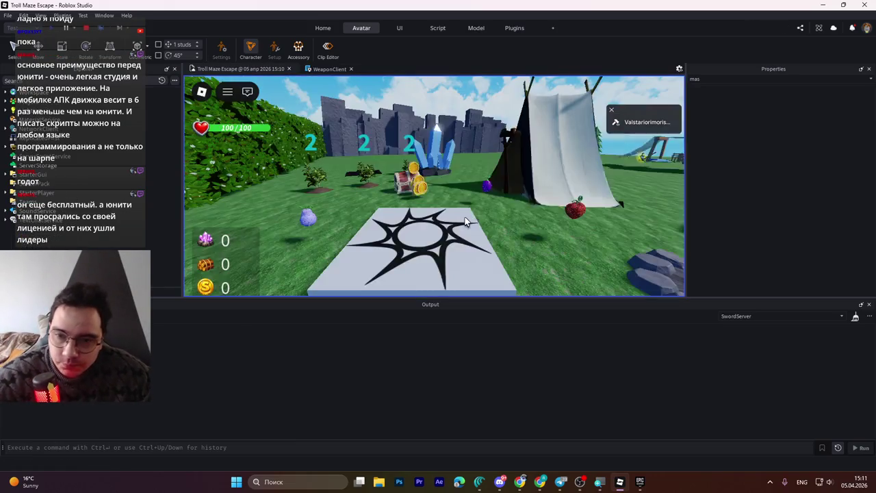
- Walk the character around the campfire to the Wooden Sword and pick it up with E
key("w")
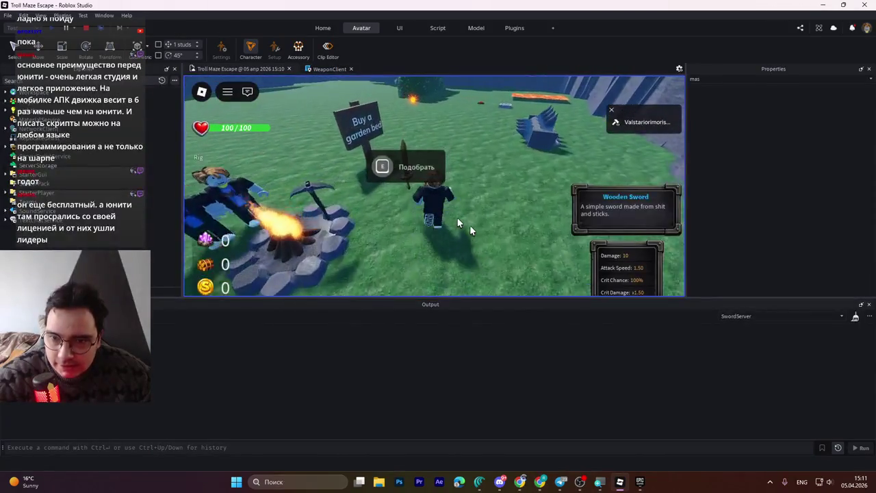
key("a")
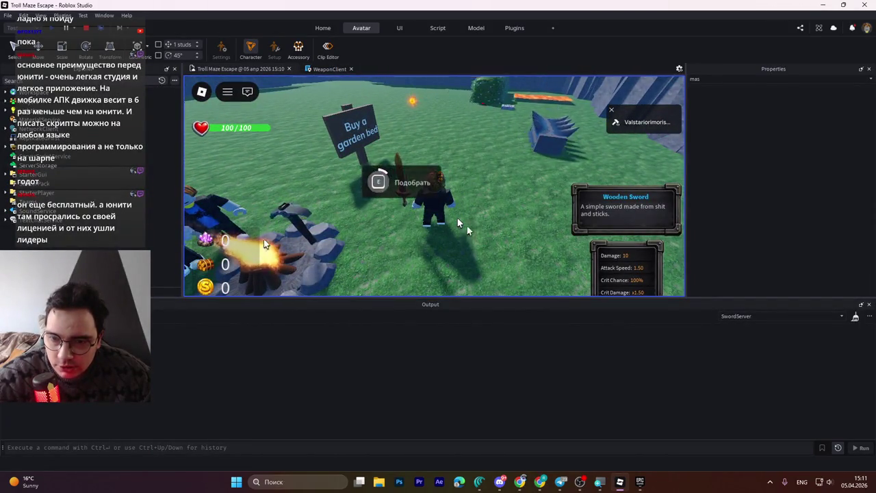
key("w")
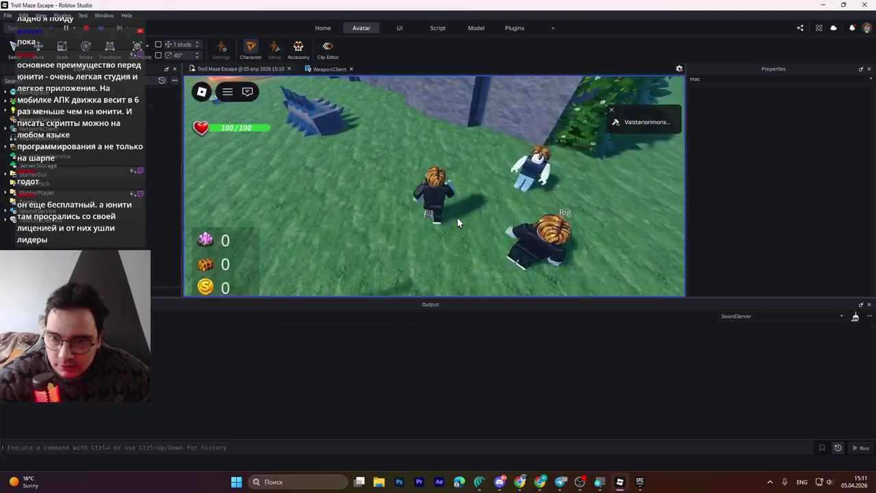
key("a")
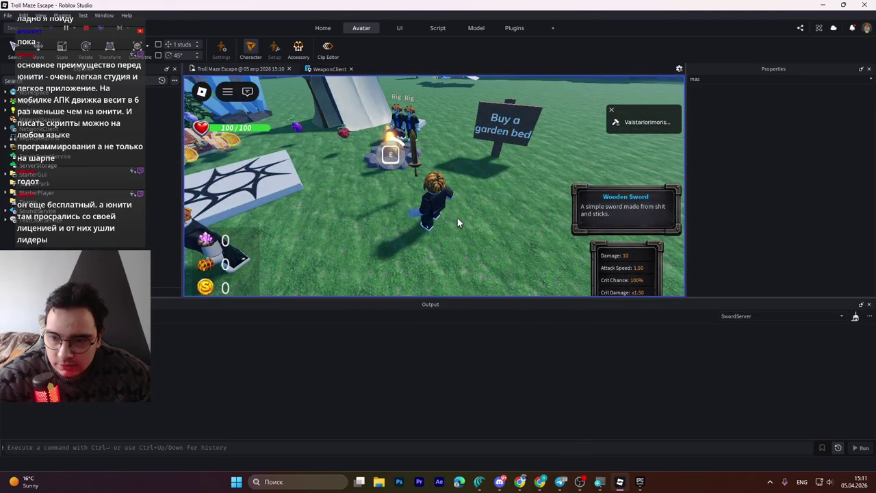
key("e")
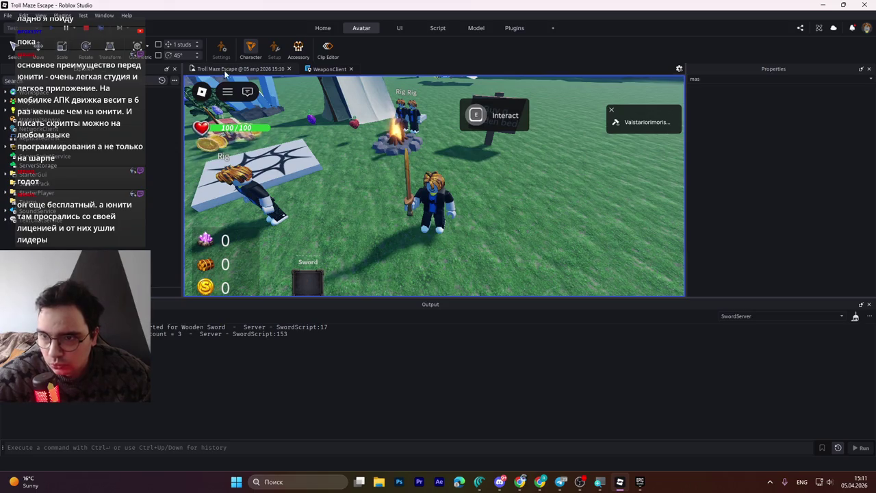
- Switch to Server view, search Explorer for 'blade', and focus on the first DMGBlade
left_click(101, 30)
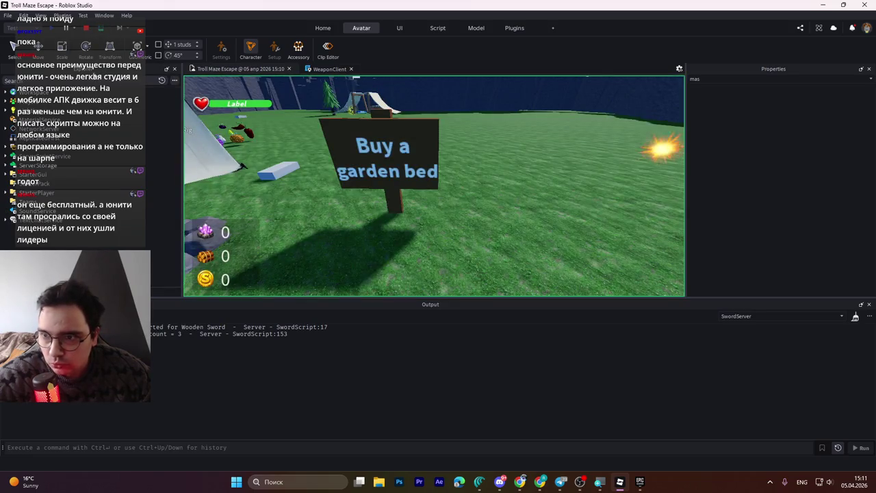
type("blade")
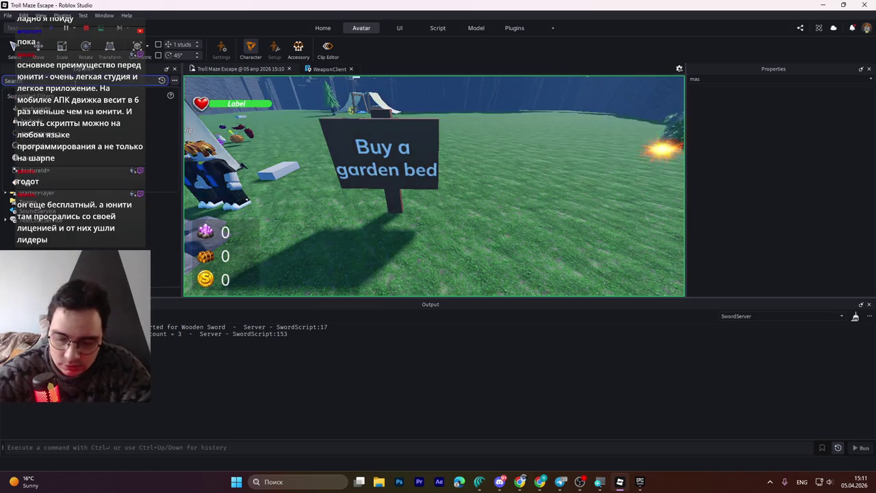
left_click(63, 140)
key("f")
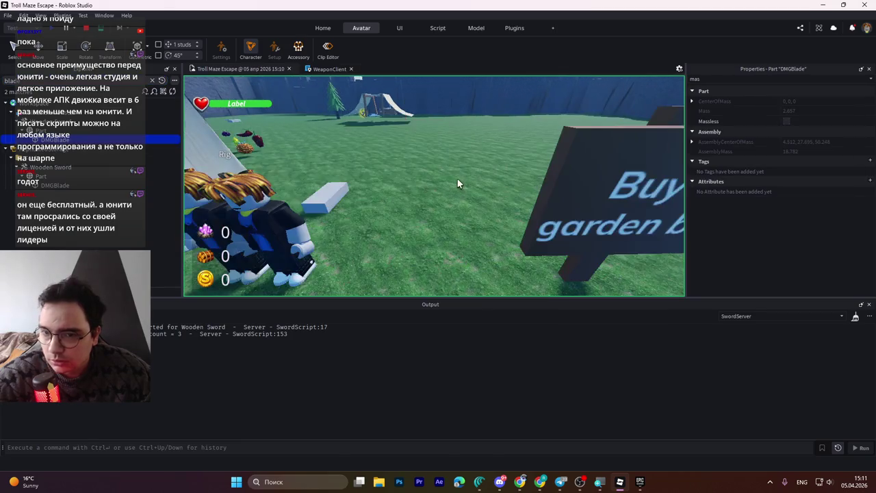
key("f")
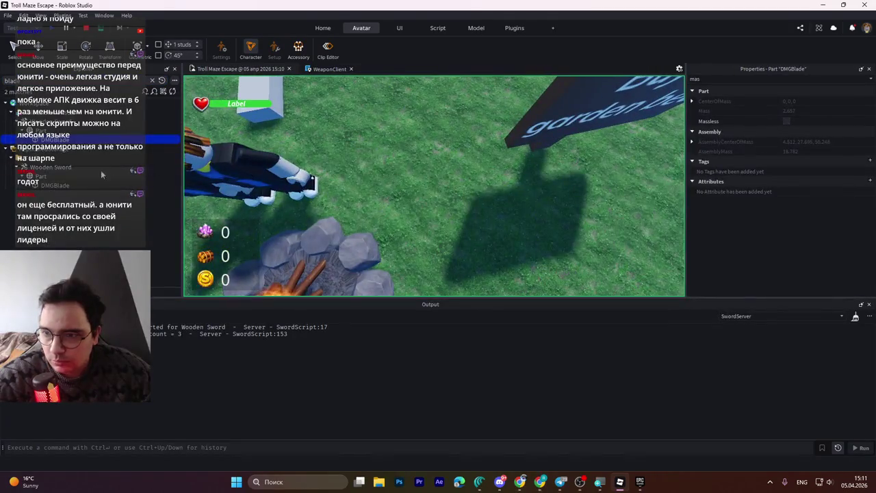
- Focus on the other DMGBlade instances and the sword's handle, then stop the playtest
left_click(51, 184)
key("f")
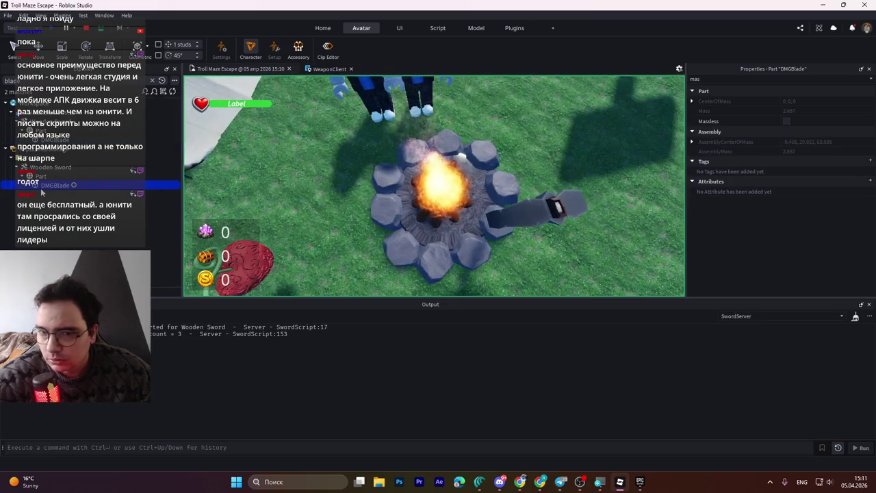
left_click(51, 139)
key("f")
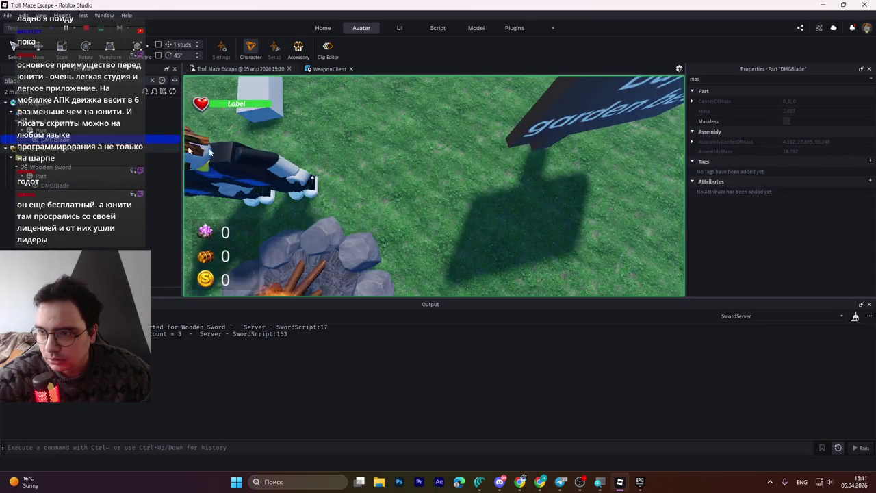
scroll(366, 165, "down", 5)
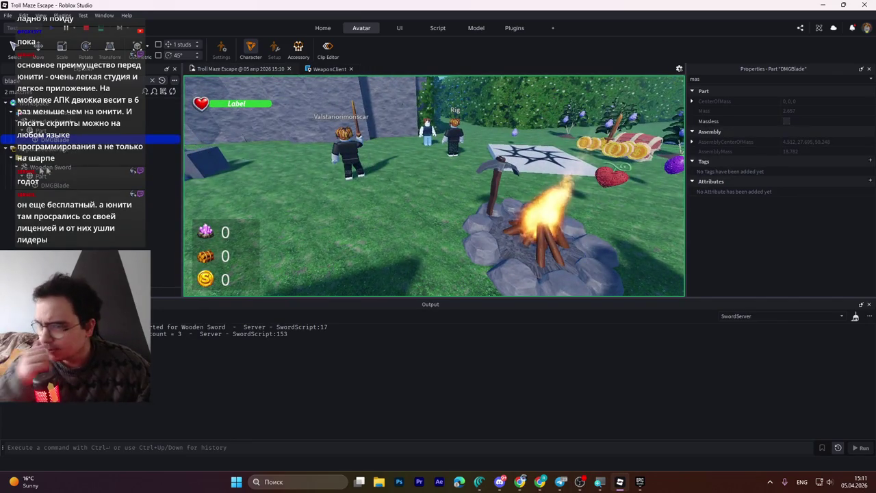
left_click(51, 130)
key("f")
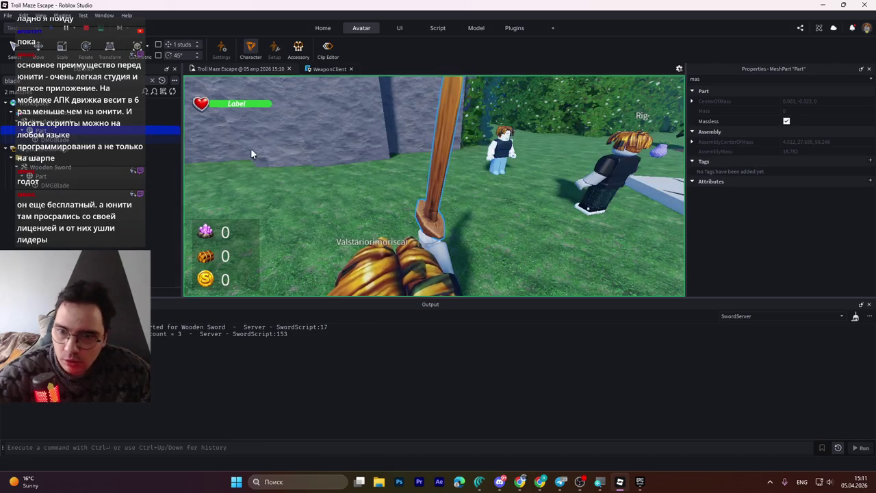
left_click(51, 139)
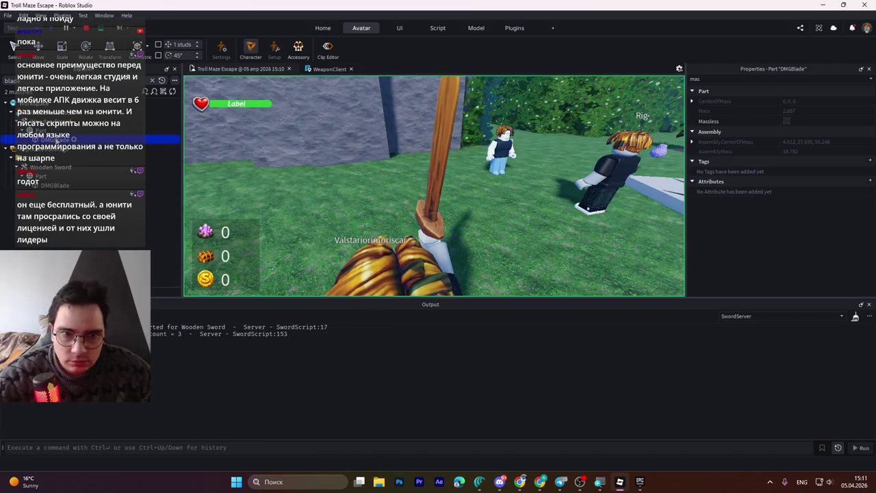
key("shift+F5")
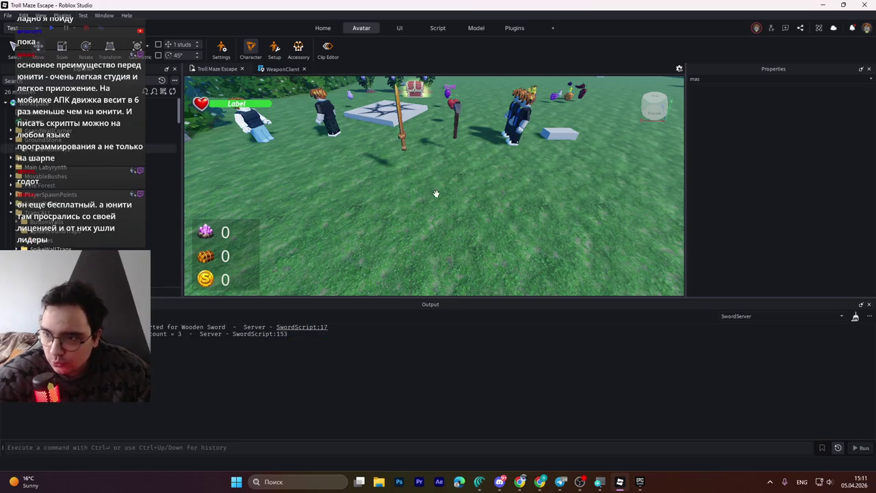
- Move the camera toward the sword and select the Wooden Sword tool in the scene
key("a")
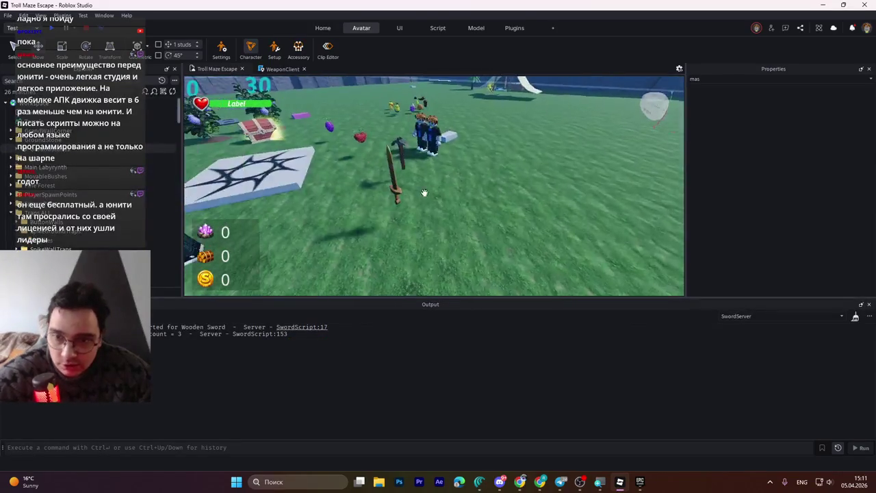
key("w")
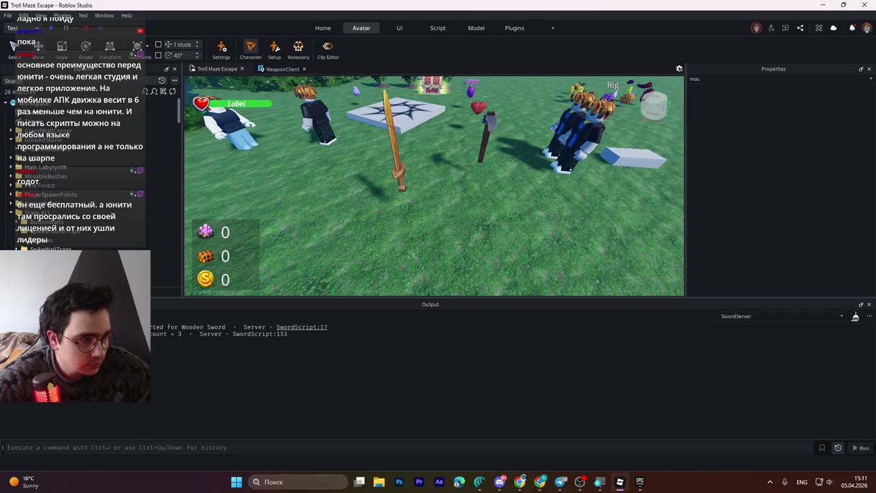
key("alt+Tab")
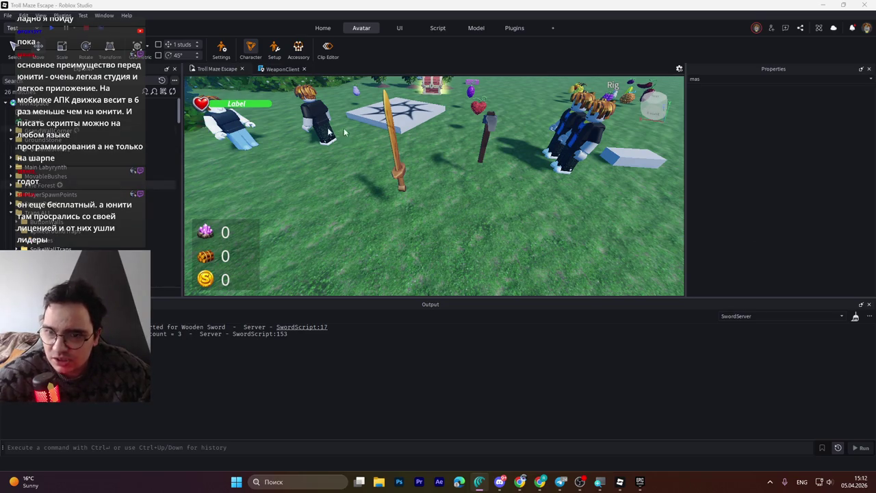
left_click(395, 163)
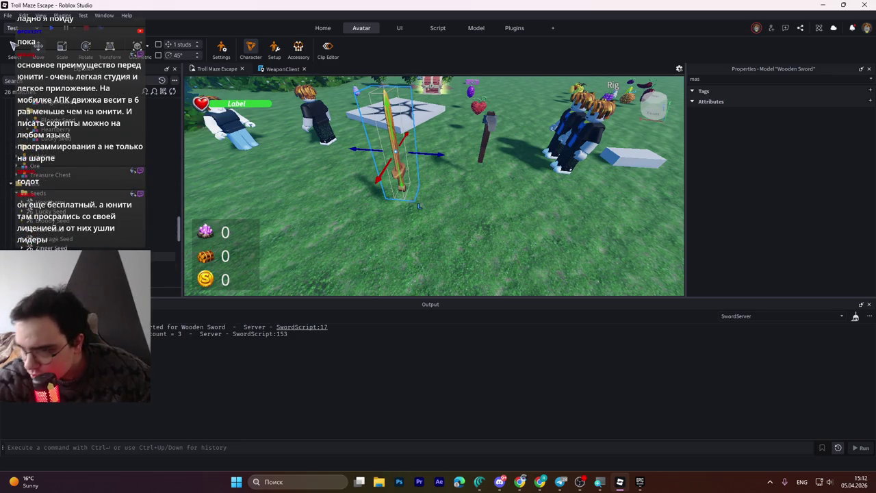
left_click(419, 205)
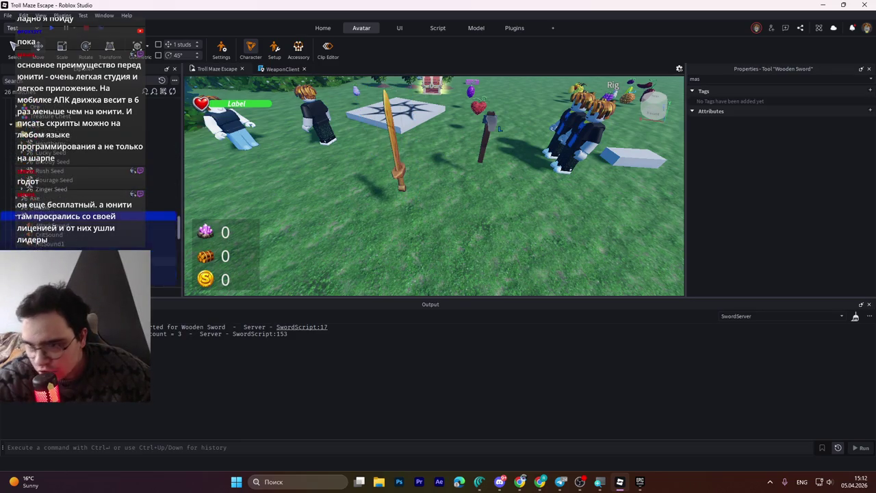
- Delete a child object from the Wooden Sword and insert a new Script into it
scroll(59, 234, "down", 2)
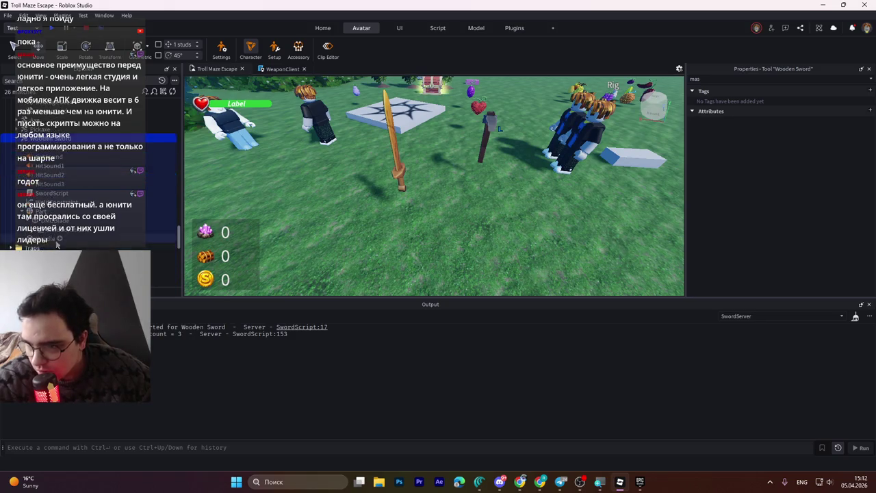
left_click(59, 230)
key("Delete")
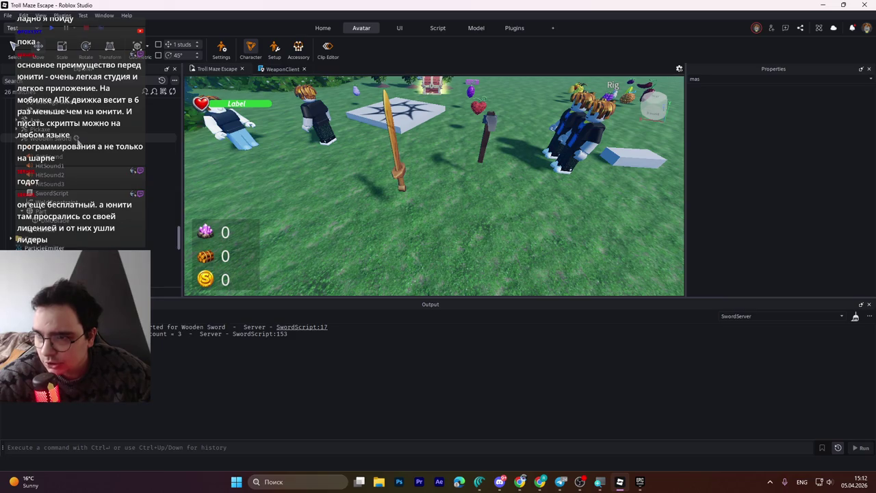
left_click(133, 193)
left_click(74, 193)
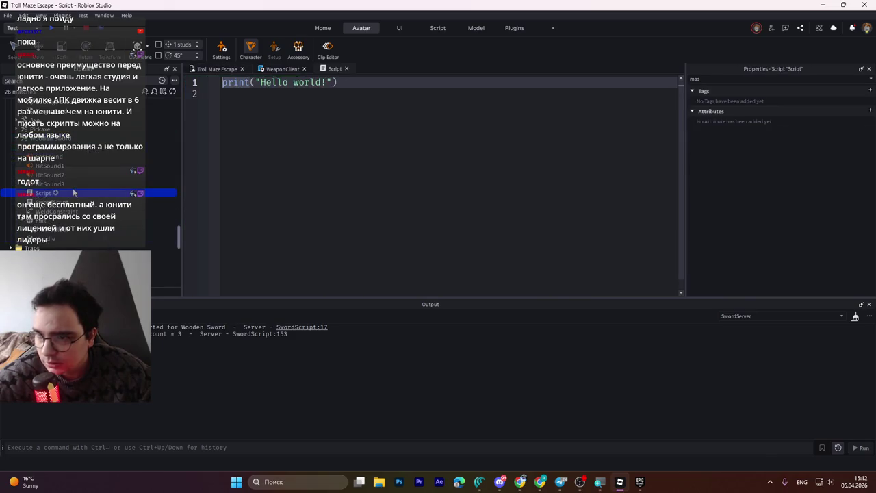
- Replace the Script's default print("Hello world!") with the pasted weld code, then start a playtest
left_click(346, 175)
key("ctrl+a")
key("ctrl+v")
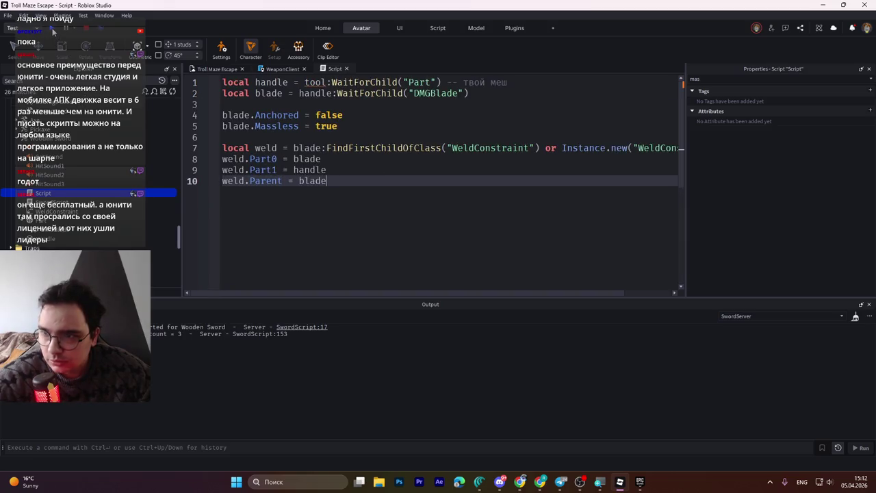
left_click(53, 32)
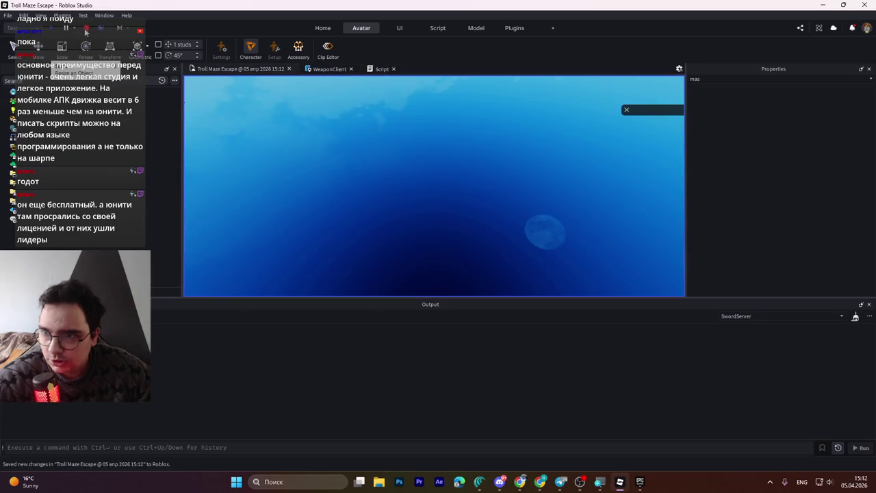
- Walk the character to the Wooden Sword, pick it up with E, and carry it onto the grass
left_click(345, 148)
key("w")
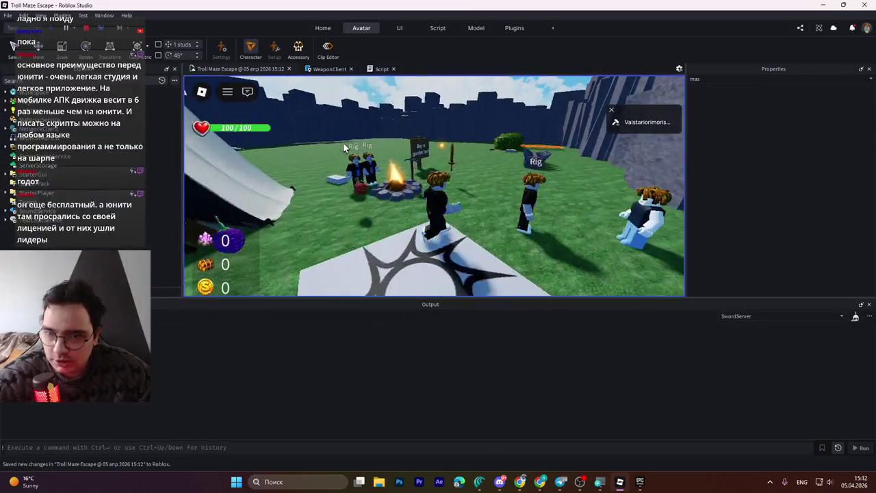
key("e")
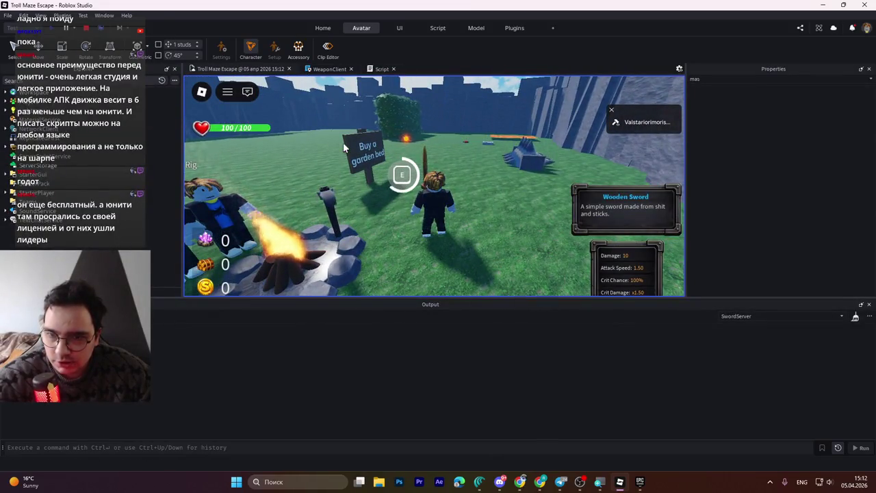
key("w")
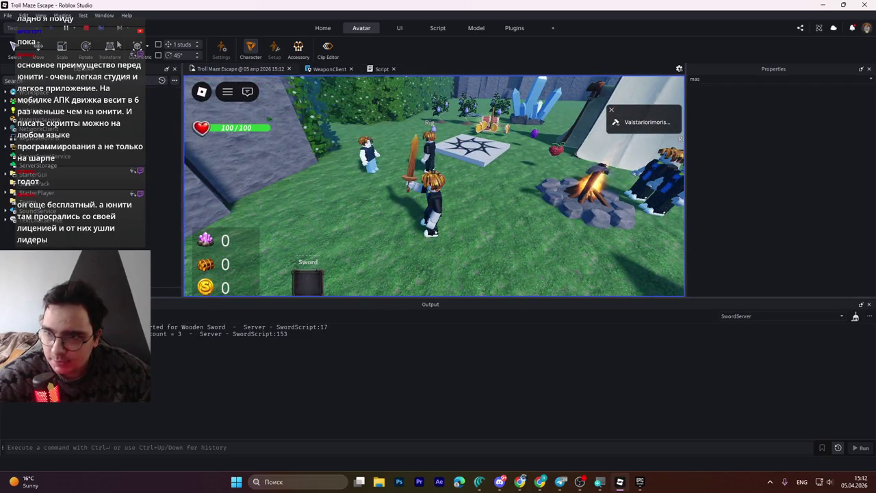
- In Server view, search Explorer for 'dmg', select DMGBlade, then stop the playtest
left_click(101, 30)
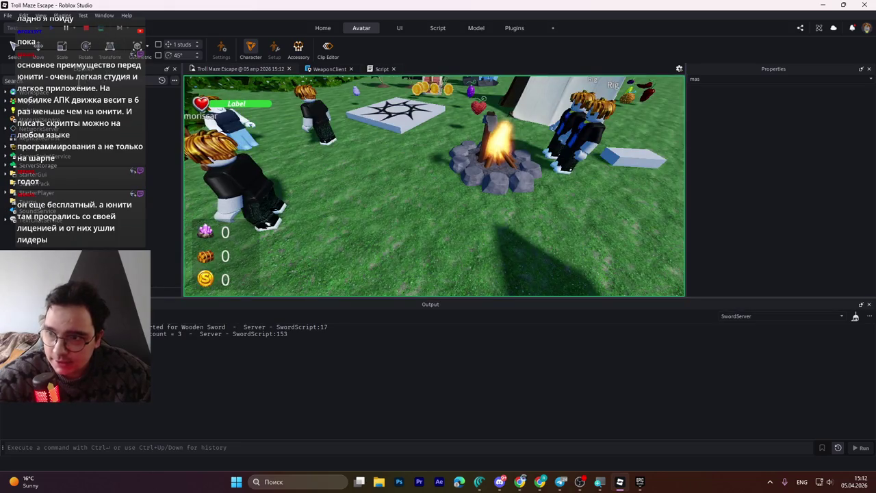
key("alt+shift")
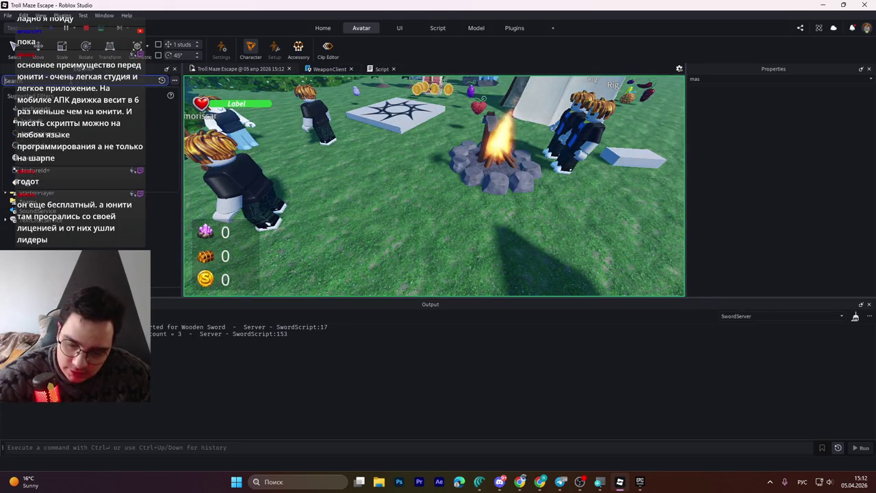
type("Bl")
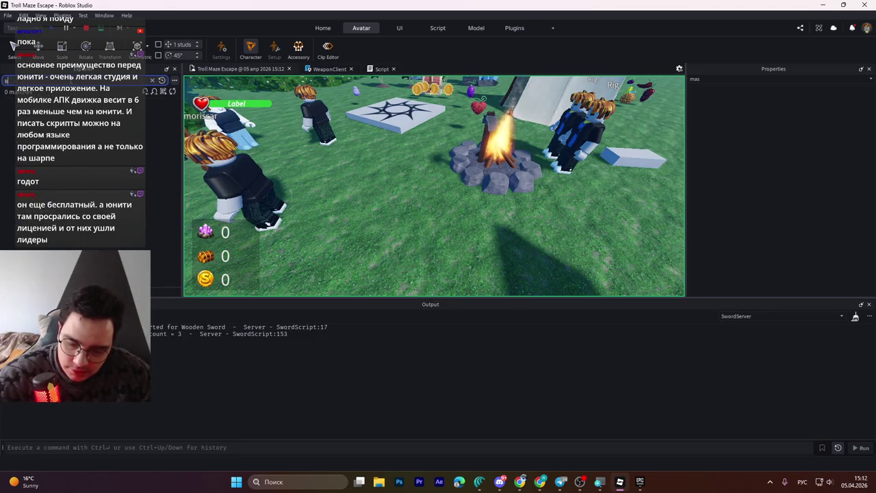
key("BackSpace")
key("BackSpace")
key("alt+shift")
type("dm")
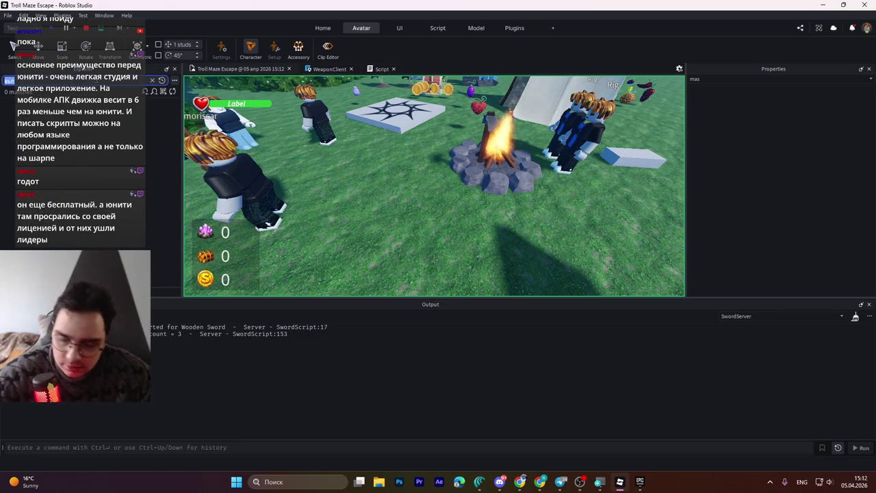
type("g")
left_click(103, 139)
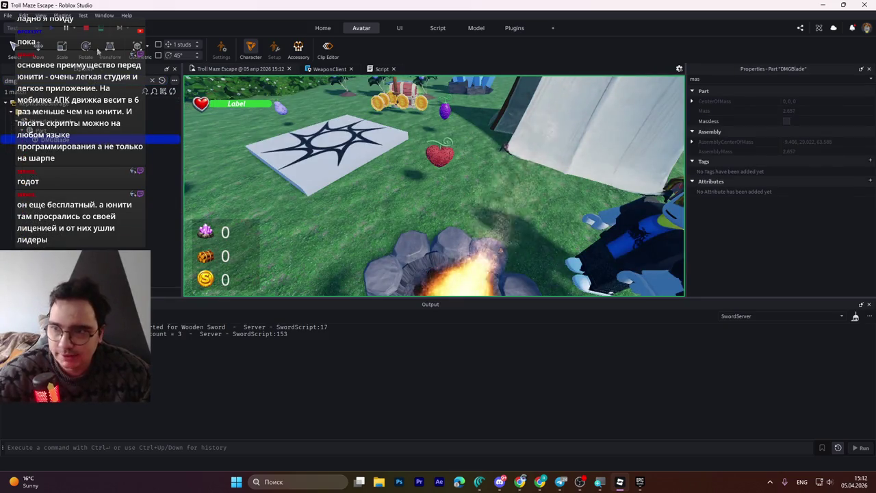
left_click(87, 28)
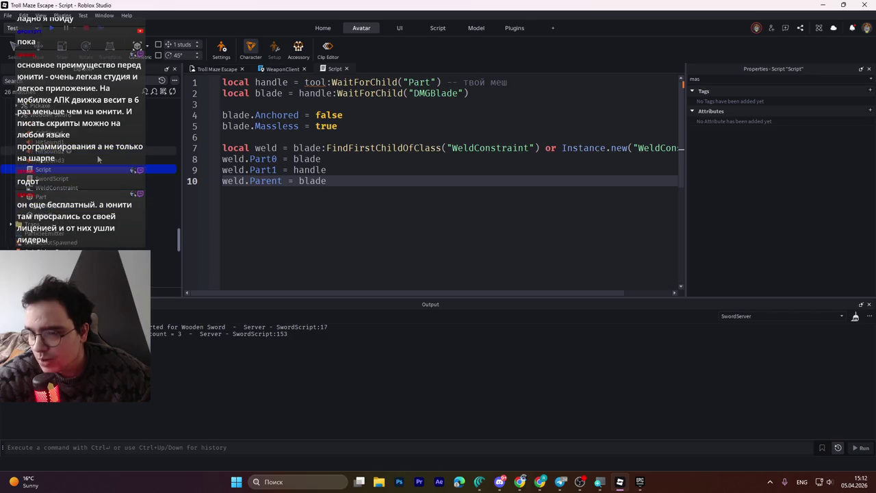
- Delete the added weld Script from the sword and clear the Properties filter
left_click(41, 178)
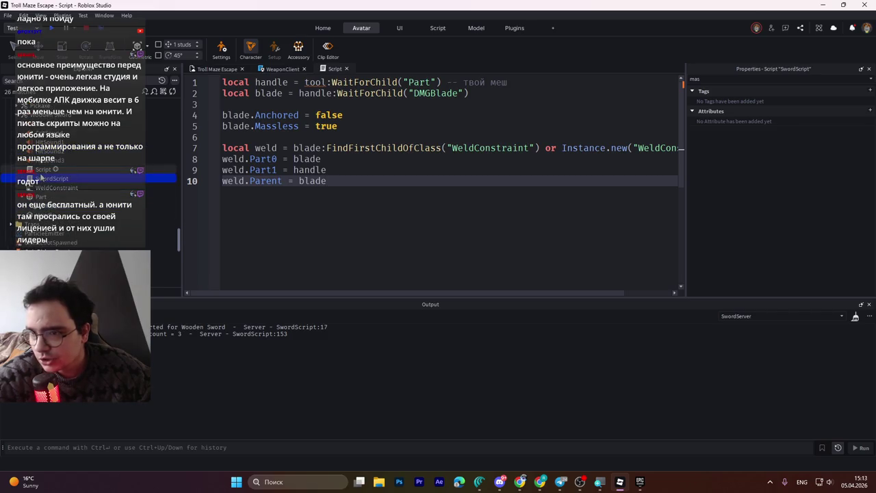
key("Delete")
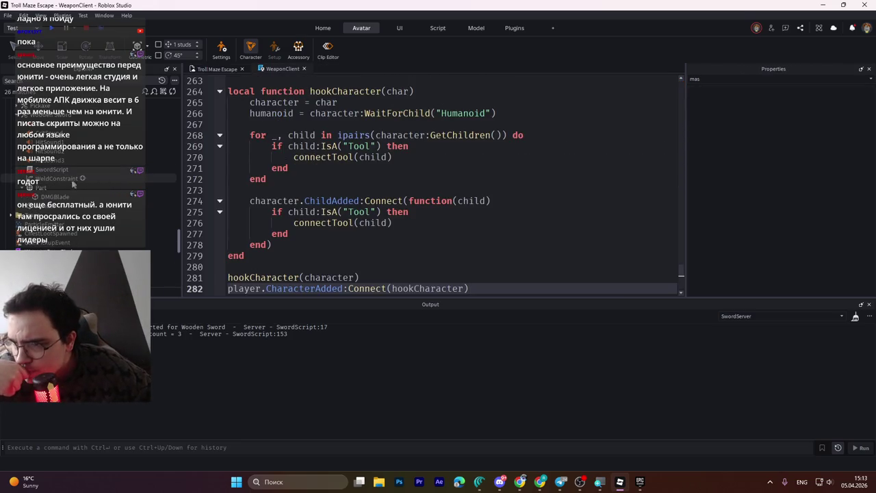
mouse_move(56, 197)
left_mouse_down()
mouse_move(36, 189)
mouse_move(45, 179)
left_mouse_up()
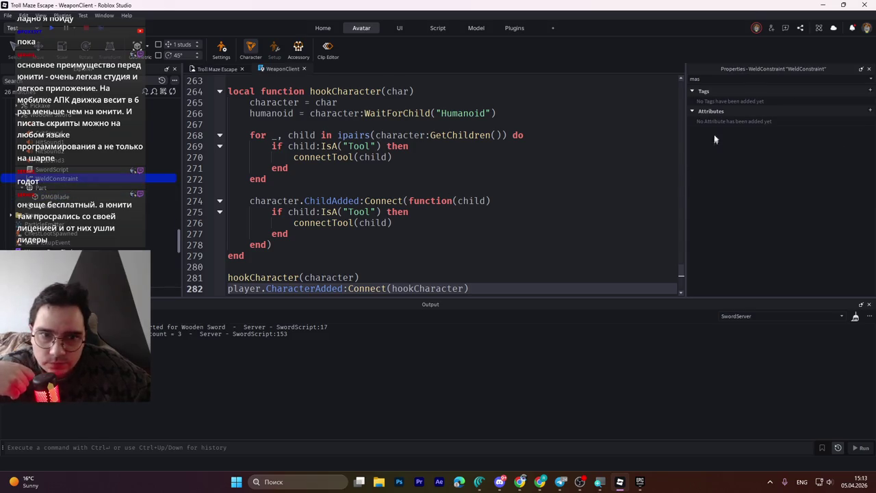
left_click(715, 78)
key("BackSpace")
key("BackSpace")
key("BackSpace")
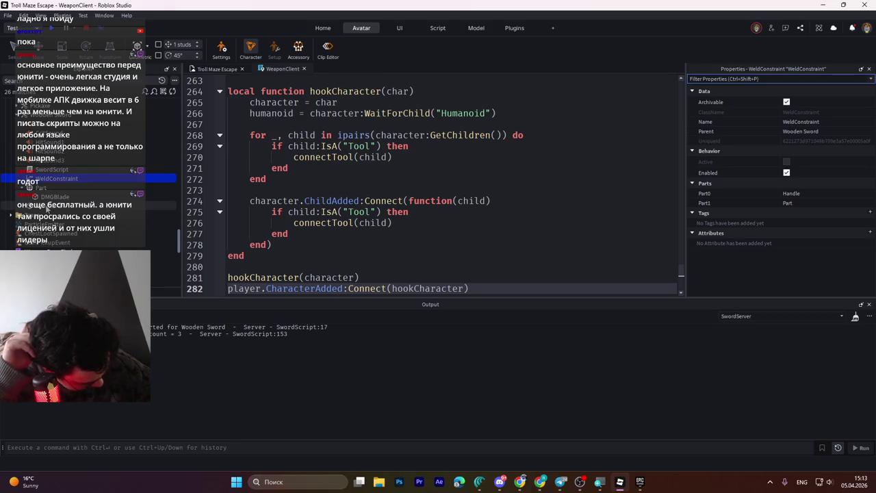
- Inspect the sword's Handle, Part, and the WeldConstraint joining Handle to Part
left_click(50, 207)
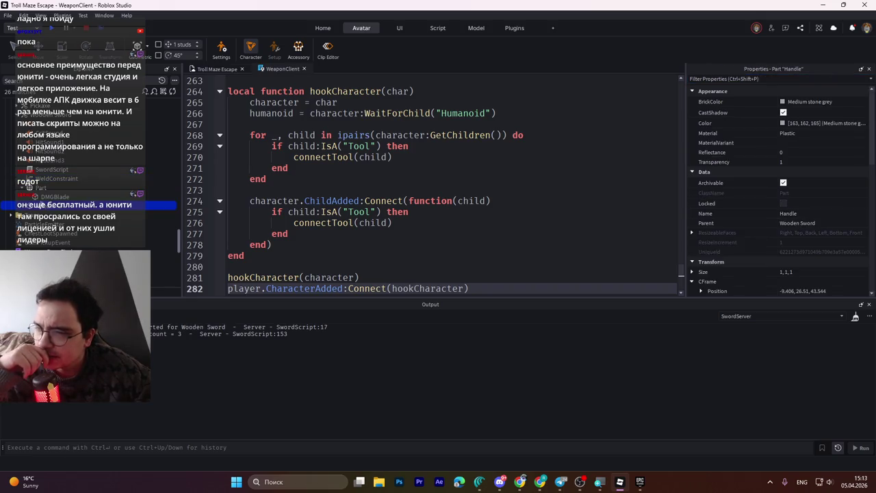
left_click(37, 188)
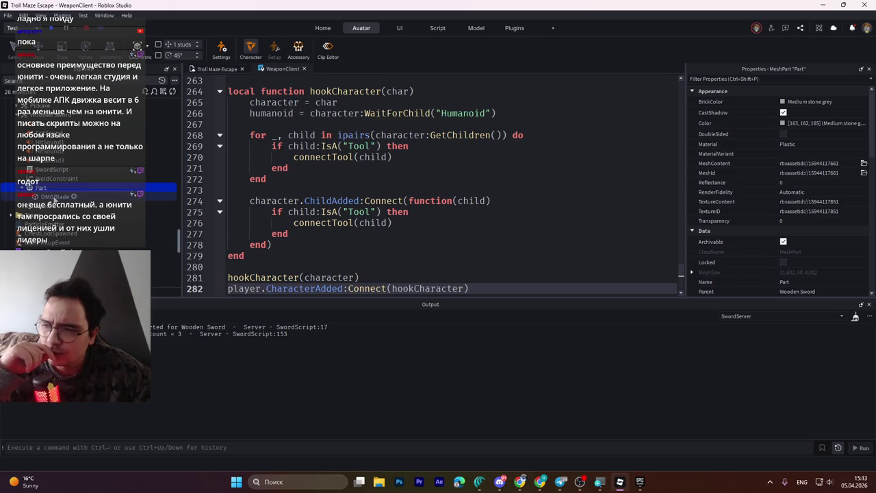
left_click(47, 205)
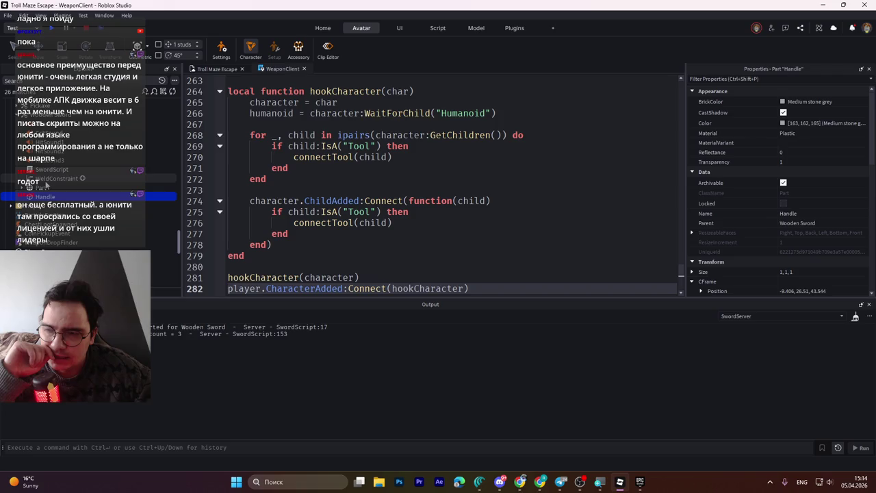
left_click(46, 179)
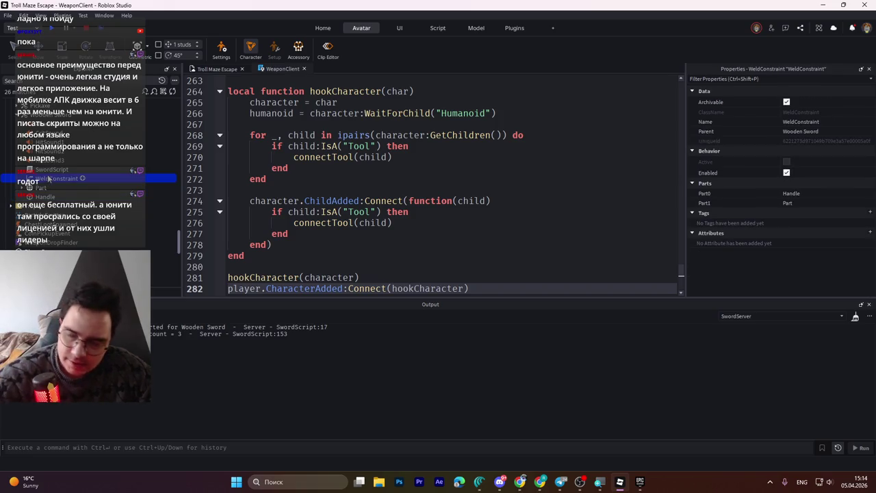
- Place a copy of the WeldConstraint inside the Wooden Sword as WeldConstraint2
key("ctrl+x")
key("ctrl+v")
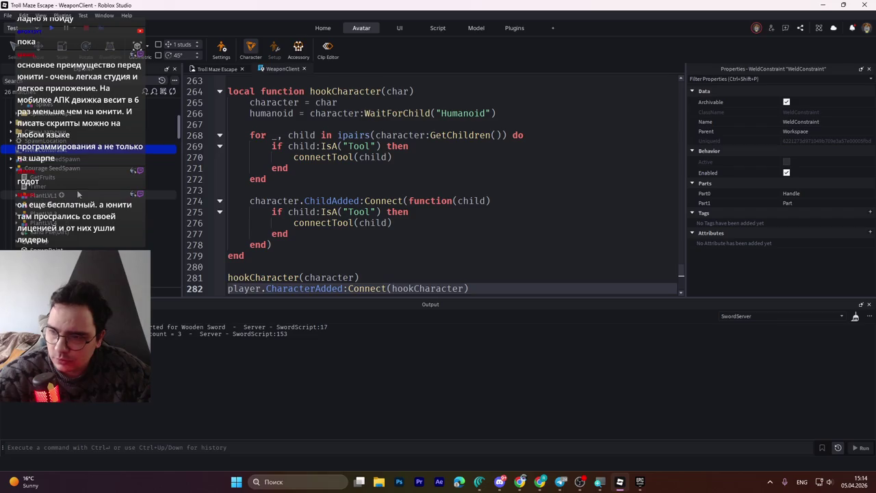
key("Delete")
scroll(78, 195, "up", 3)
scroll(82, 189, "down", 5)
key("ctrl+z")
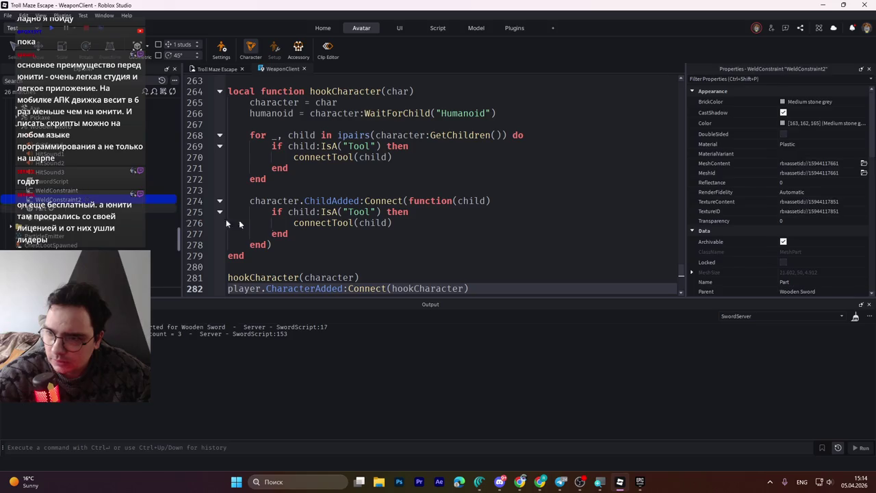
- Set WeldConstraint2's Part0 to DMGBlade and Part1 to Part, then start a playtest
left_click(732, 195)
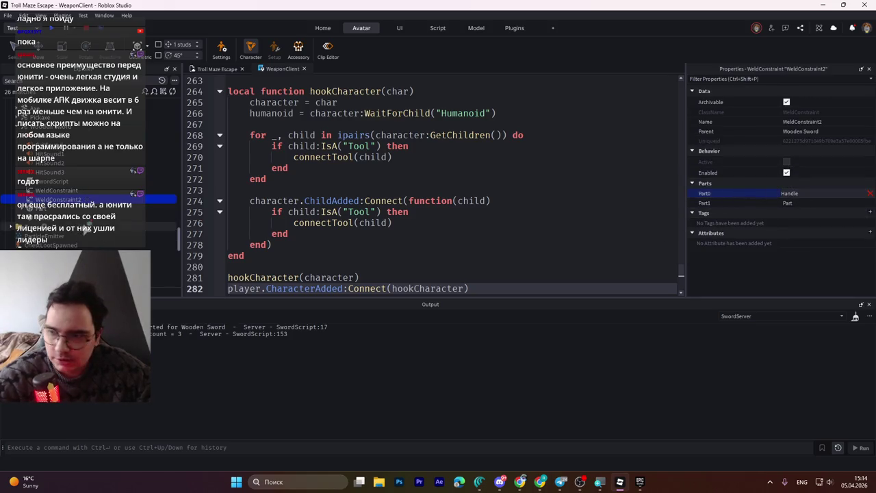
left_click(35, 212)
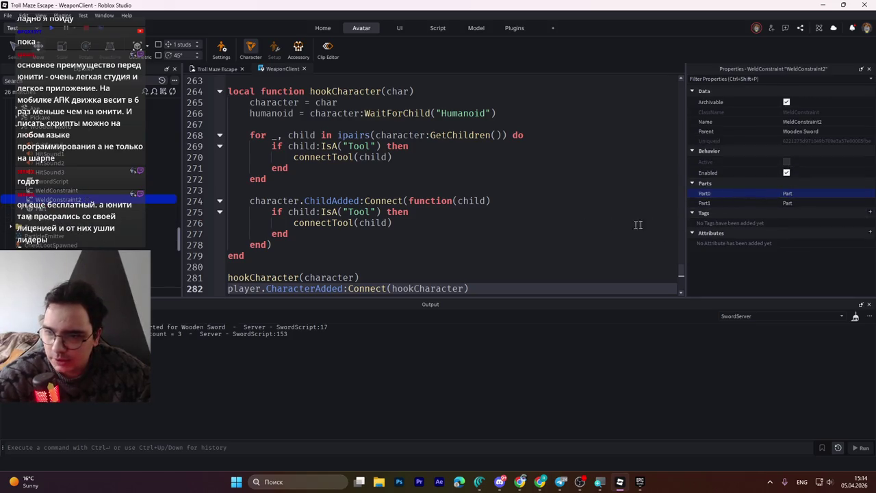
left_click(790, 205)
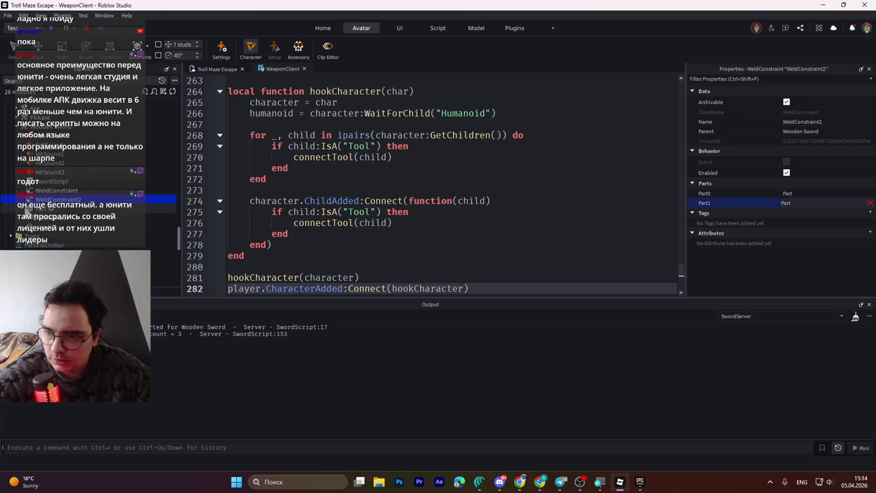
left_click(48, 219)
left_click(791, 205)
left_click(44, 209)
left_click(742, 194)
left_click(43, 218)
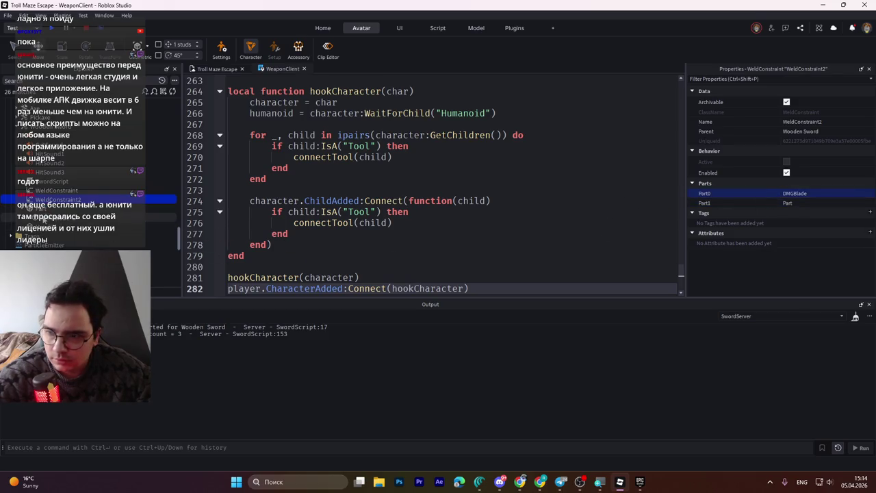
left_click(54, 32)
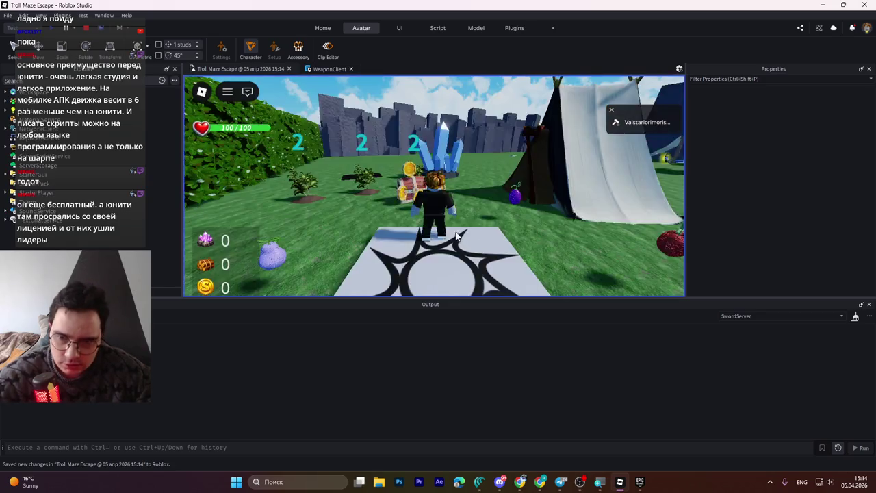
- Walk to the Wooden Sword, pick it up with E, and walk over to the Rig NPC
key("w")
key("e")
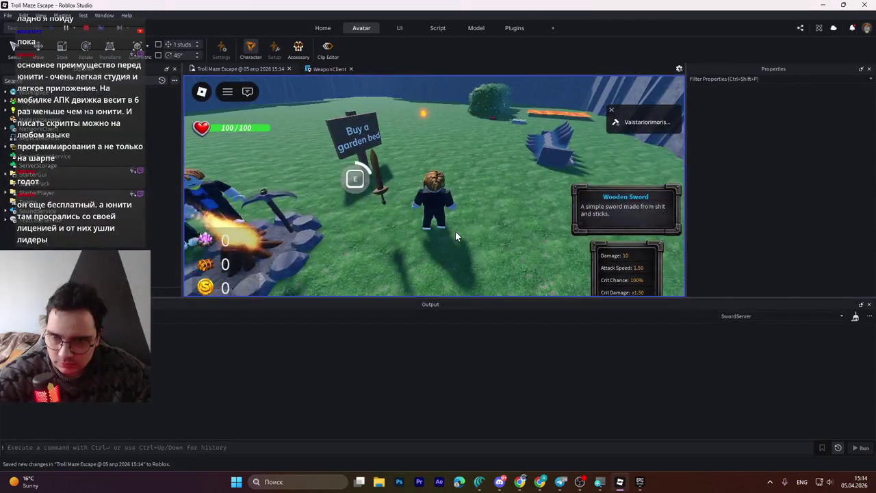
key("w")
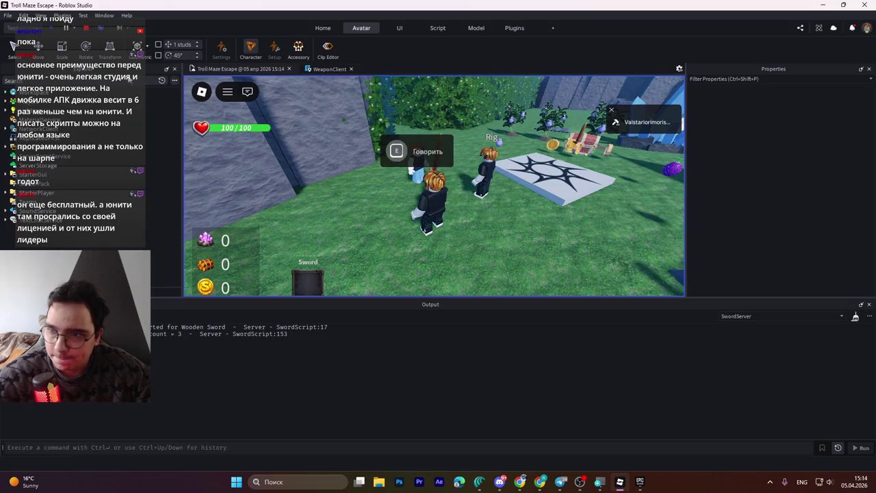
- In Server view, search 'dmgblade', select DMGBlade and its Part, then stop the playtest
left_click(101, 29)
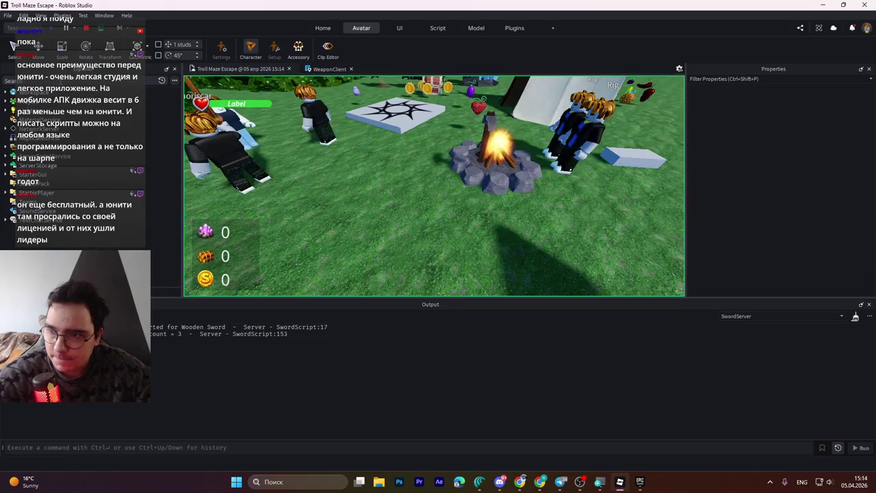
type("dmgblade")
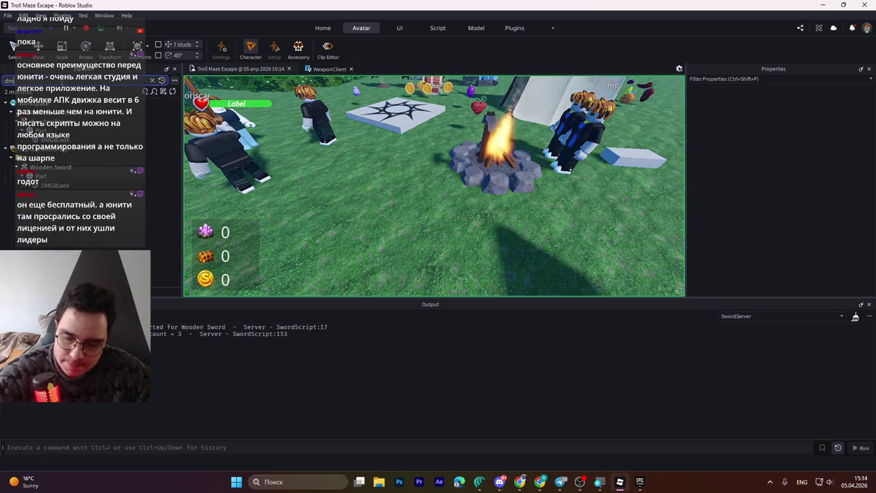
left_click(60, 139)
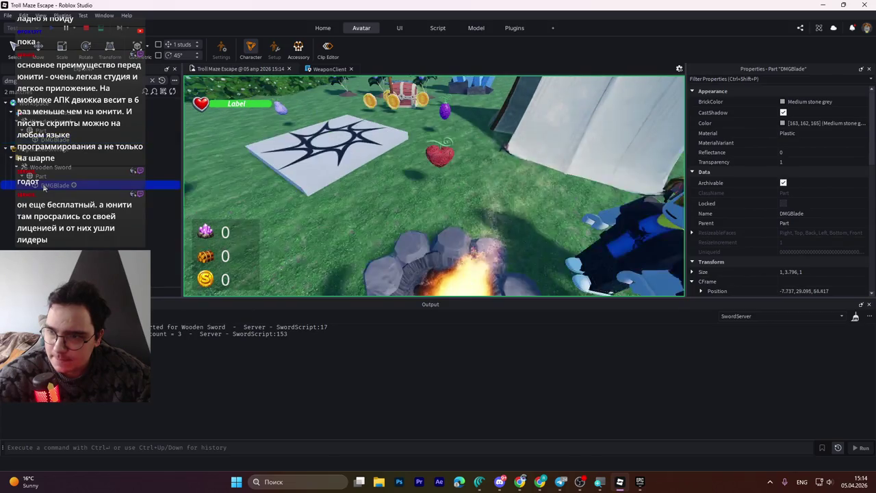
left_click(41, 130)
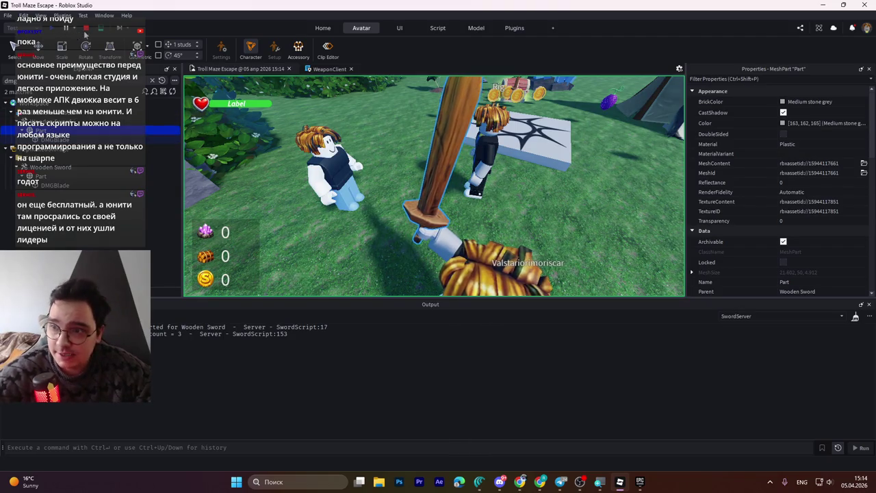
key("shift+F5")
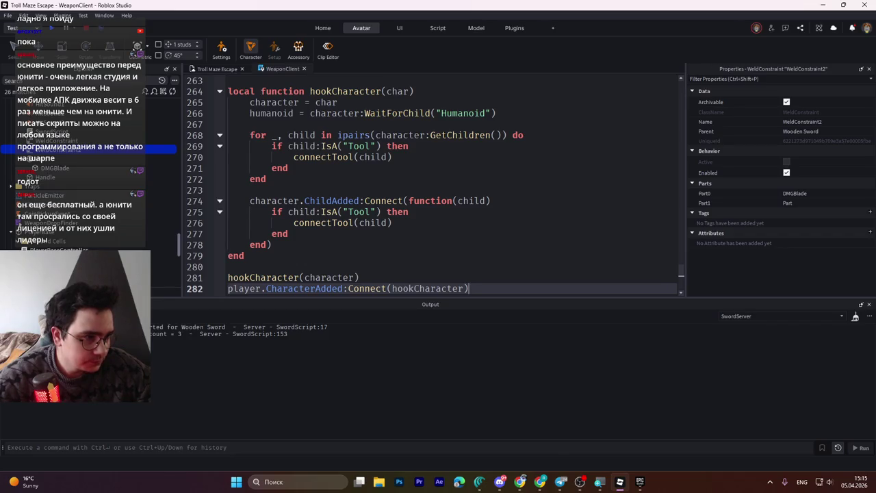
- Open the SwordScript code and select all of it
double_click(55, 131)
left_click(358, 149)
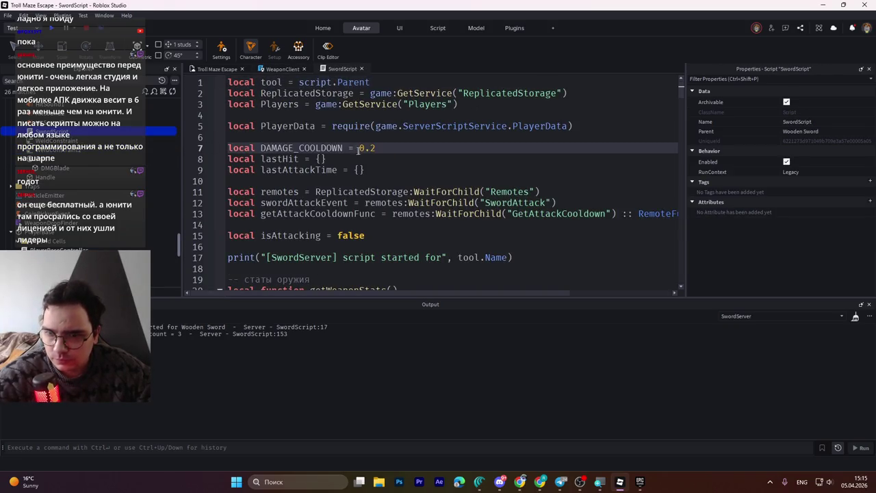
key("ctrl+a")
- Parent DMGBlade under the sword's Handle and start a new playtest
key("alt+Tab")
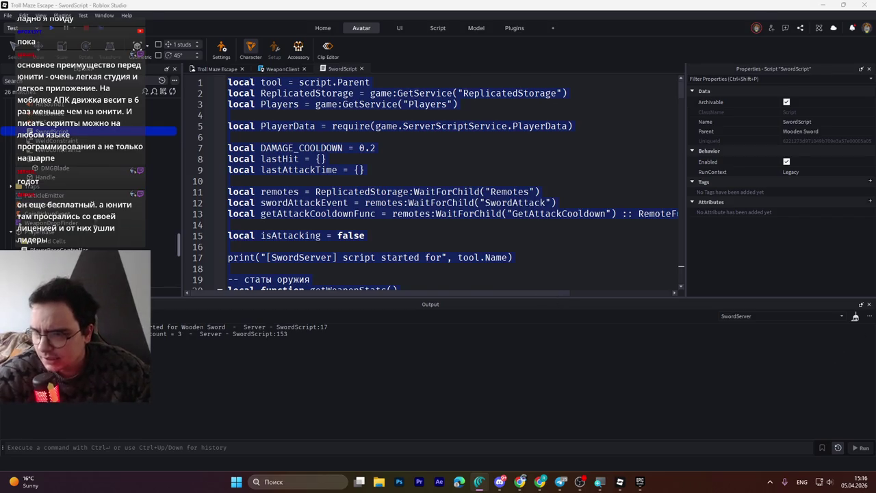
left_click_drag(57, 169, 48, 178)
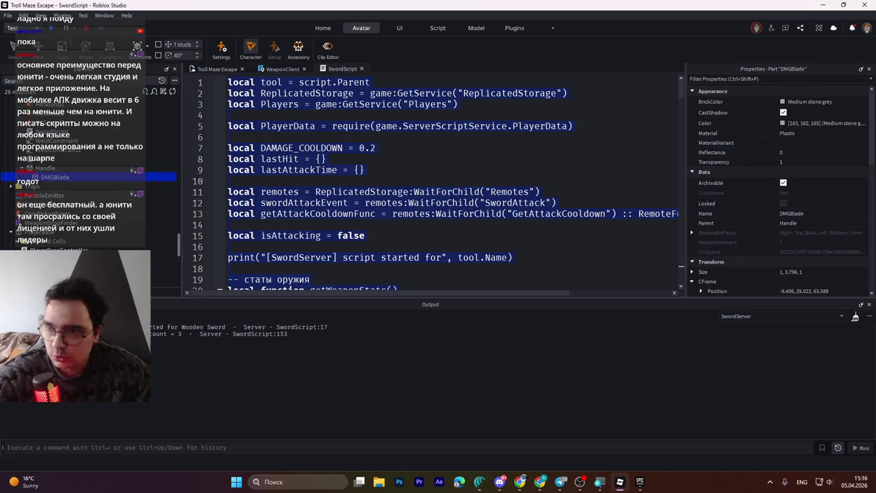
left_click(48, 28)
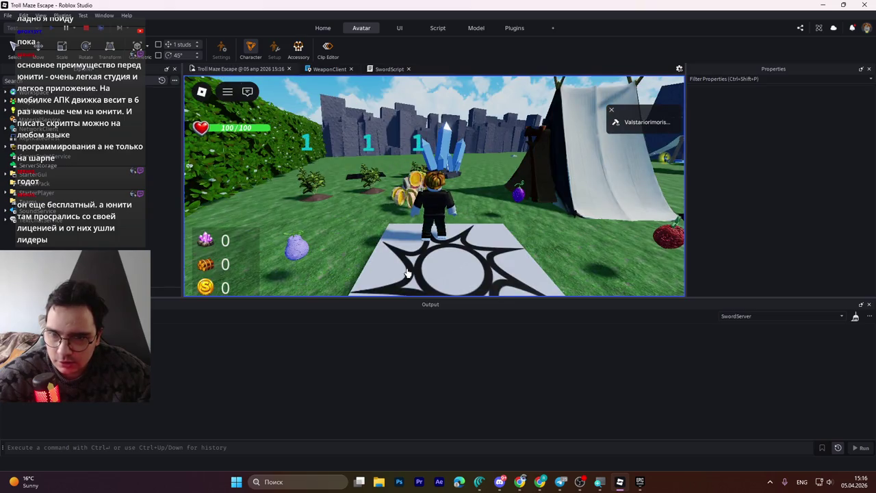
- Walk the character across the map and pick up the Wooden Sword
key("s")
key("w")
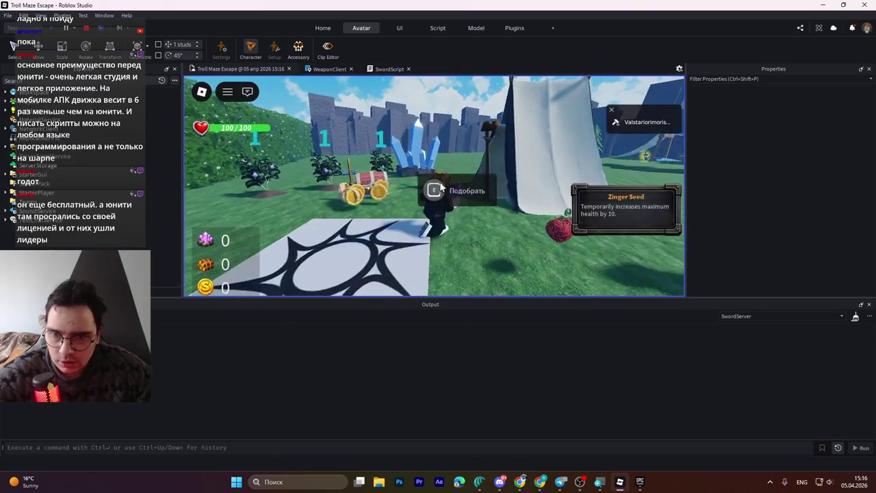
key("w")
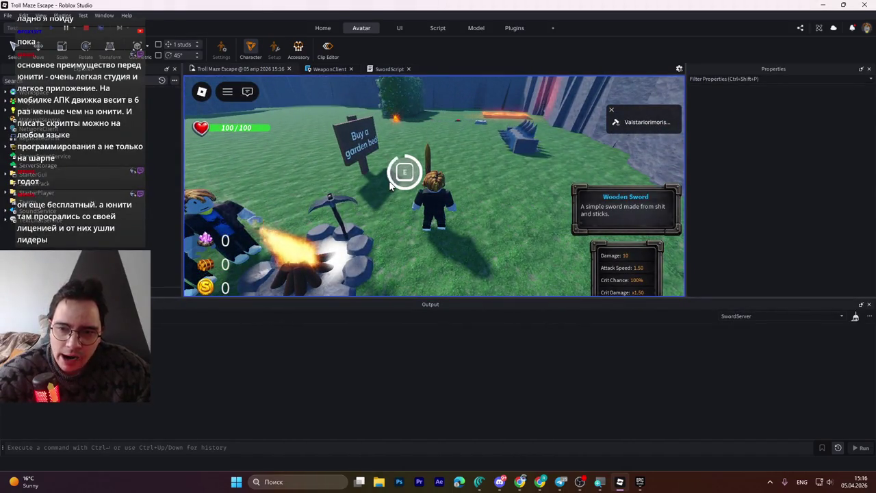
key("e")
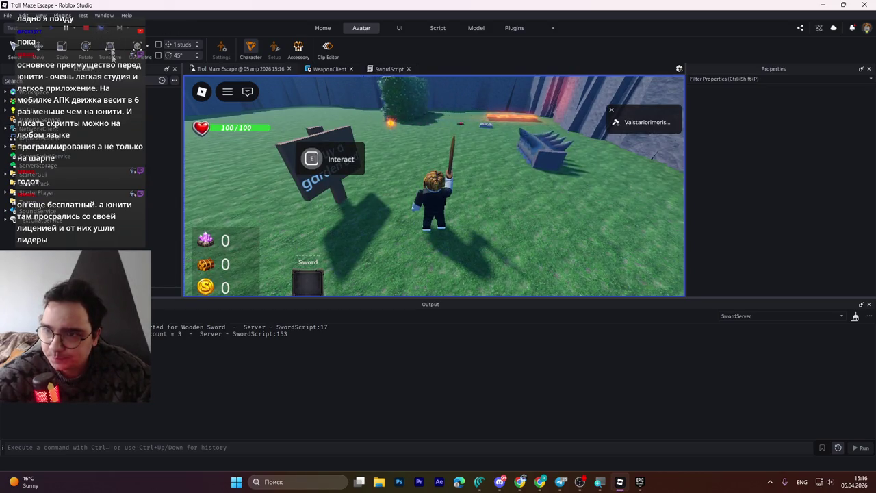
- In server view, search 'blade' and frame the DMGBlade part
left_click(100, 28)
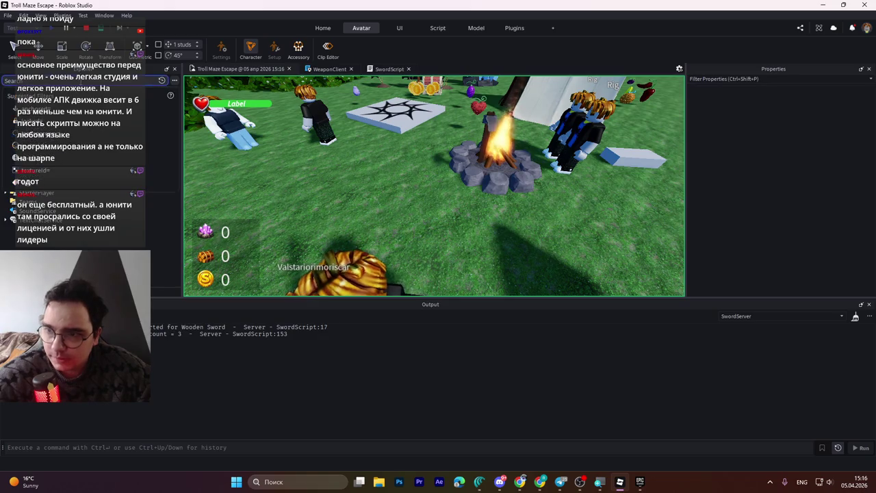
type("blade")
left_click(55, 139)
key("f")
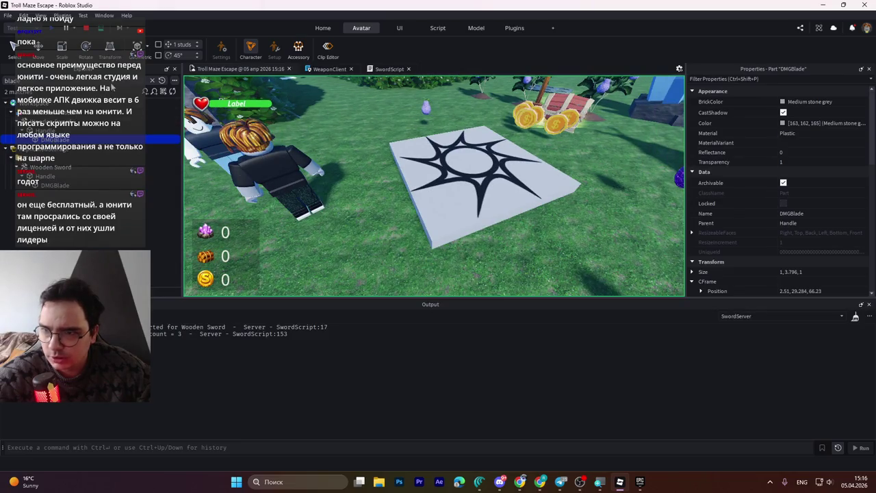
- Back in client view, run around, swing the sword three times, then stop the test
left_click(102, 31)
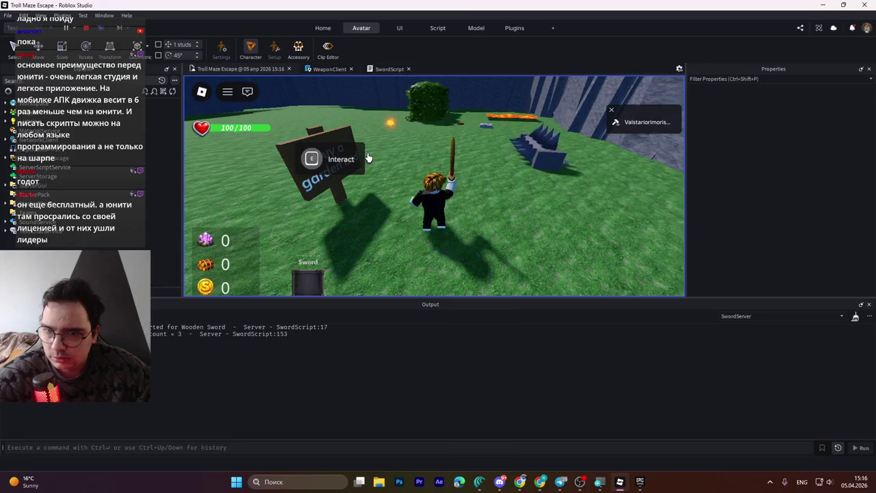
key("w")
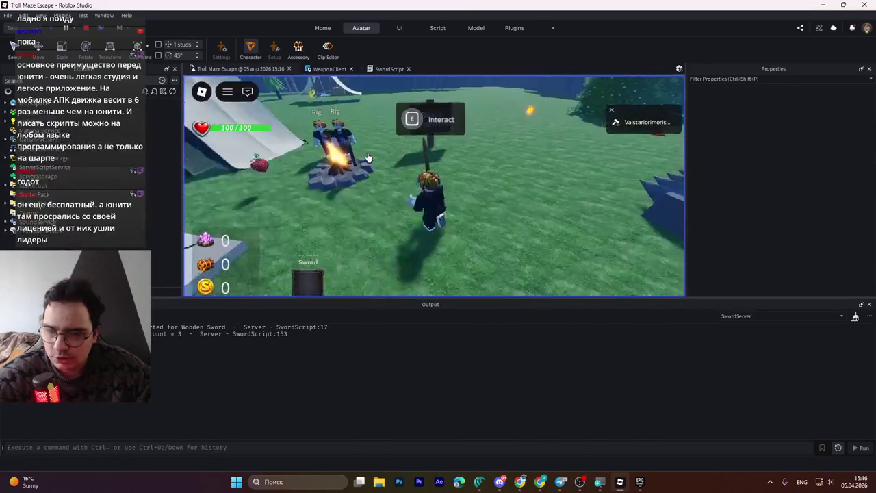
key("w")
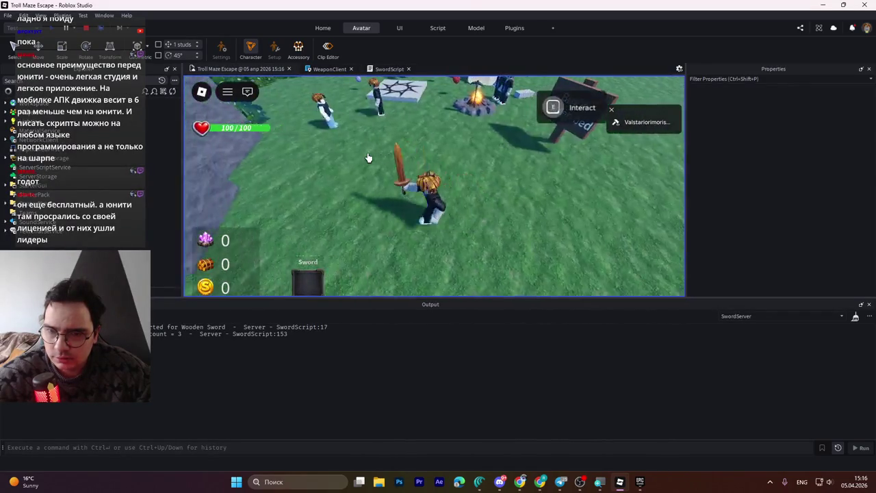
left_click(367, 158)
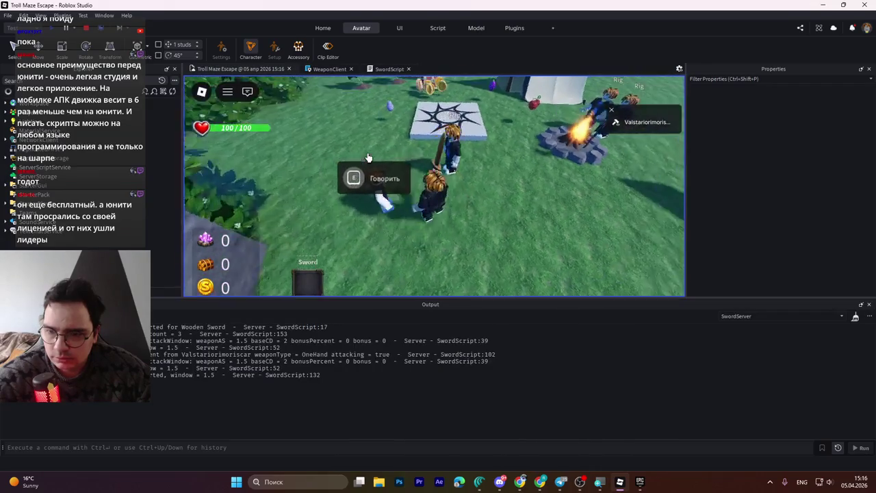
left_click(452, 163)
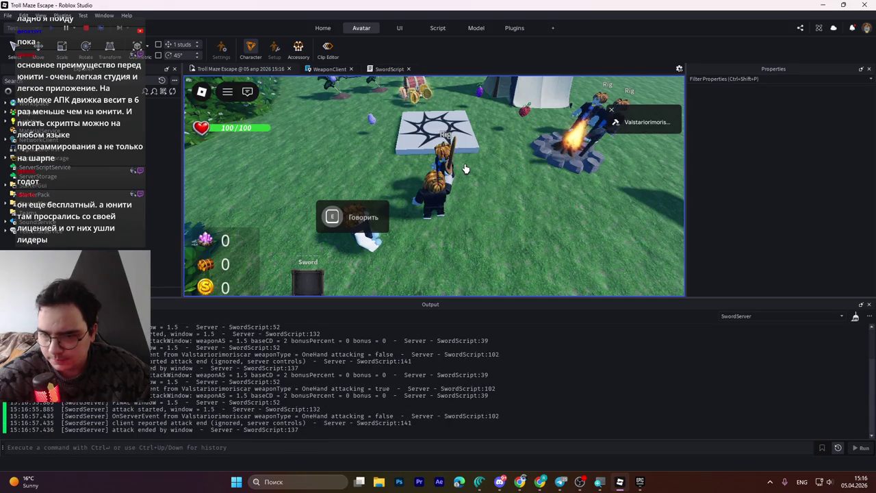
left_click(463, 168)
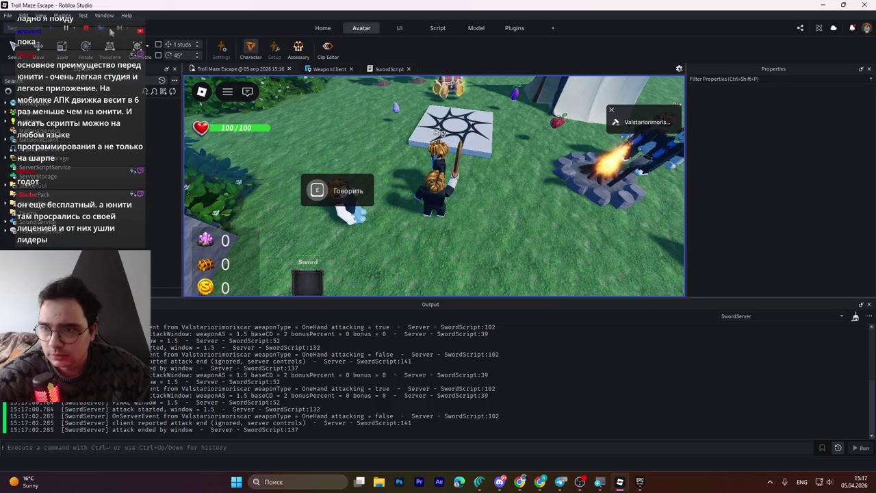
key("shift+F5")
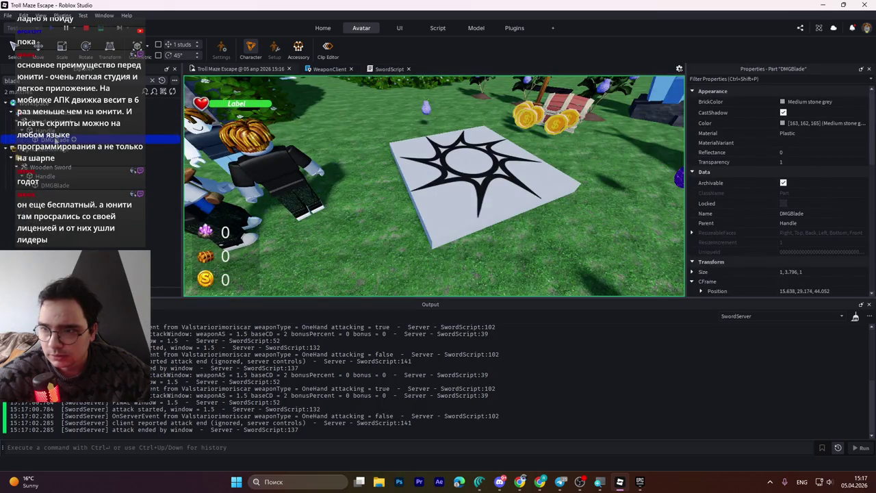
- Move the camera past the stone wall and inspect the Handle's orientation property
left_click(249, 171)
key("s")
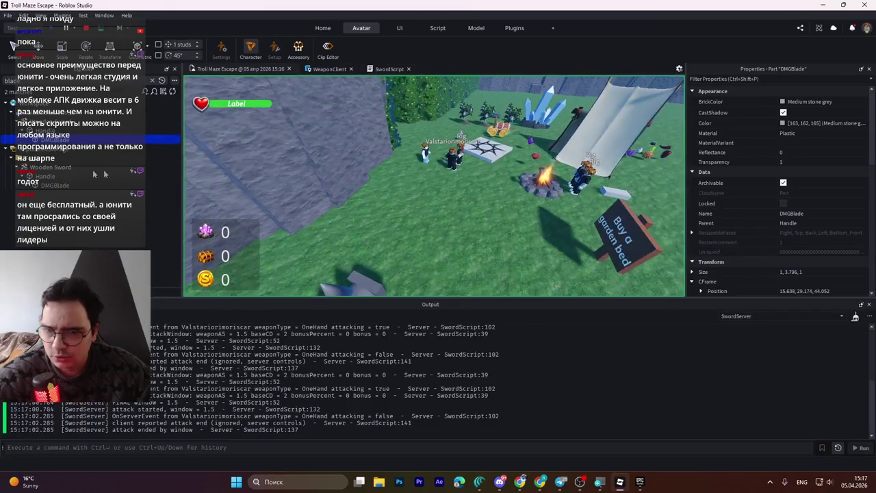
left_click(52, 145)
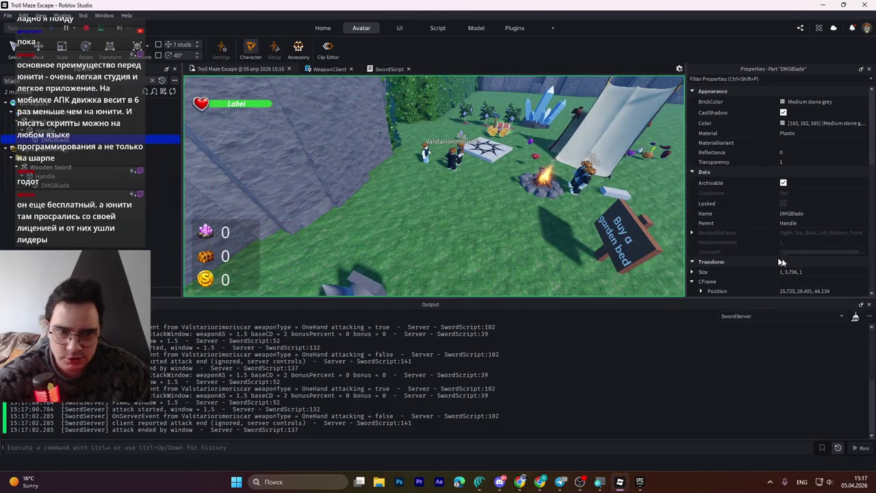
scroll(761, 262, "down", 2)
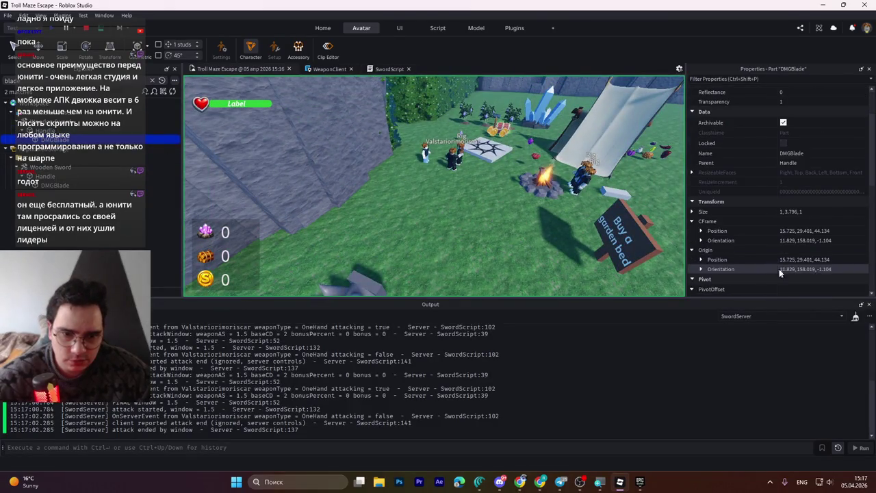
left_click(797, 242)
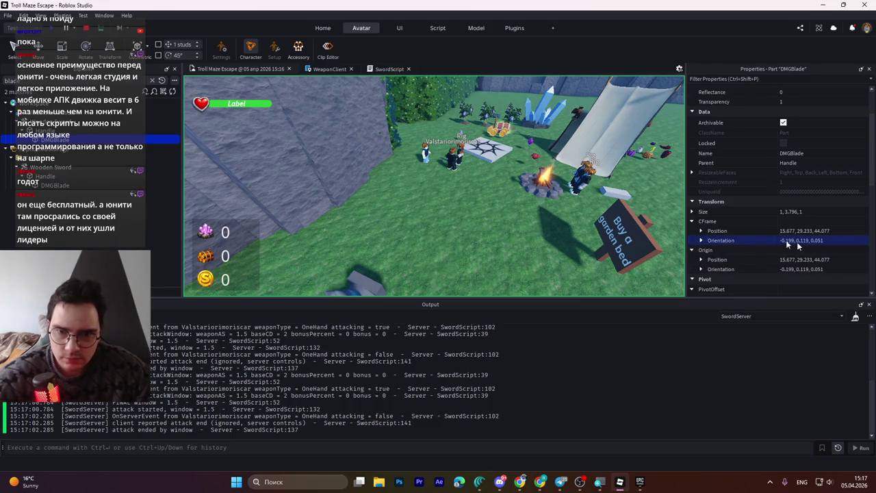
- Inspect the sword parts' CFrame position and origin orientation properties
left_click(343, 282)
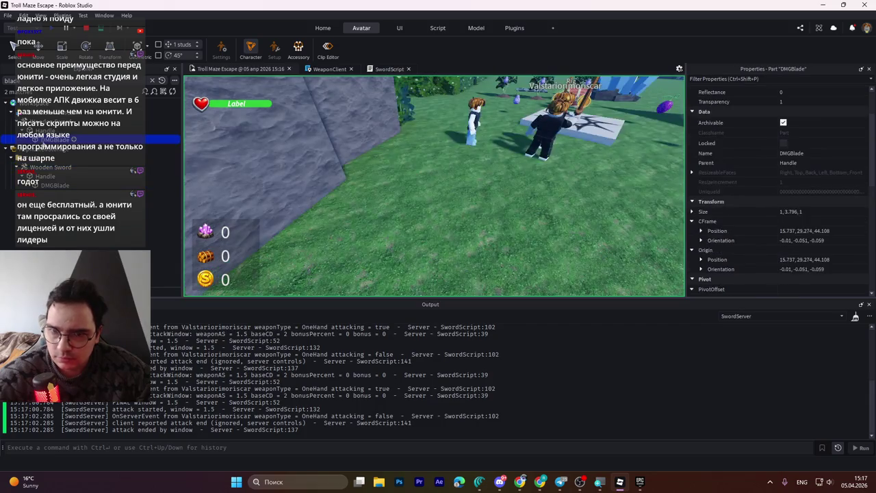
left_click(758, 232)
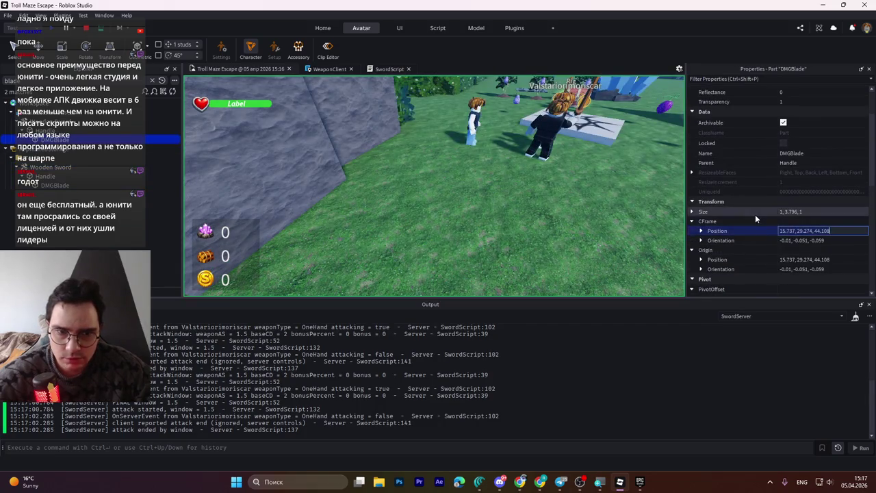
left_click(797, 268)
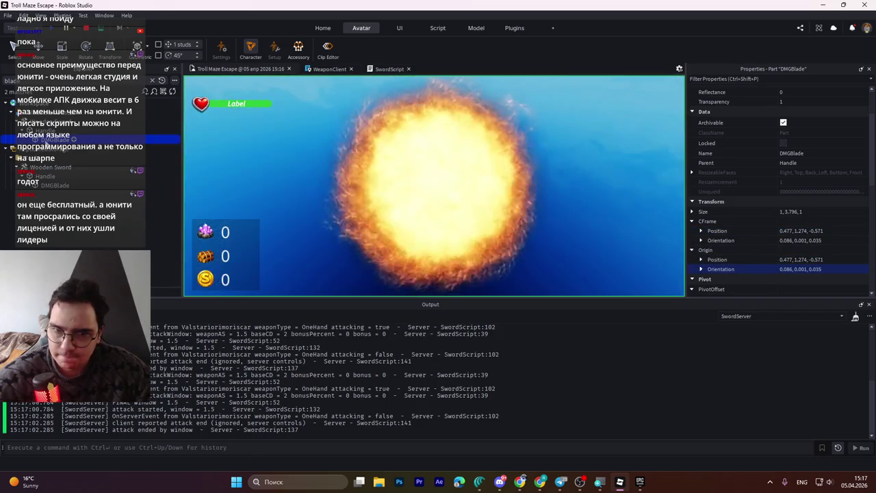
left_click(817, 233)
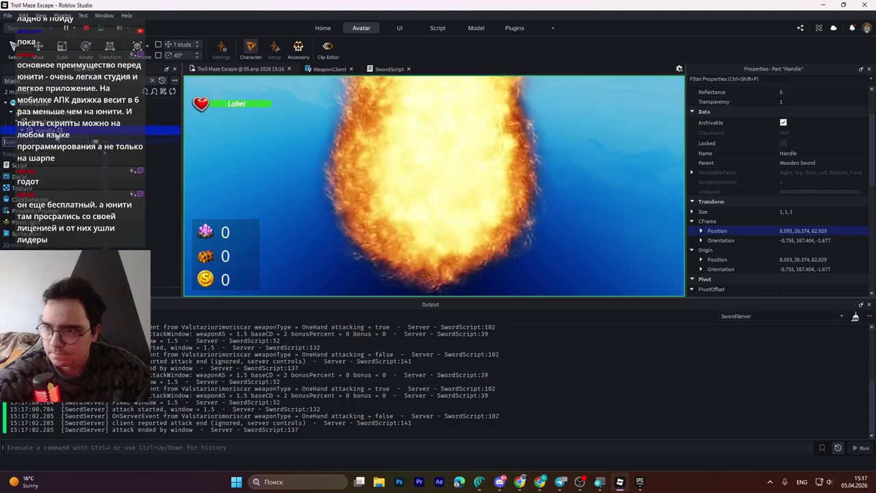
- Reopen SwordScript and select the WeldConstraint2 weld
left_click(59, 130)
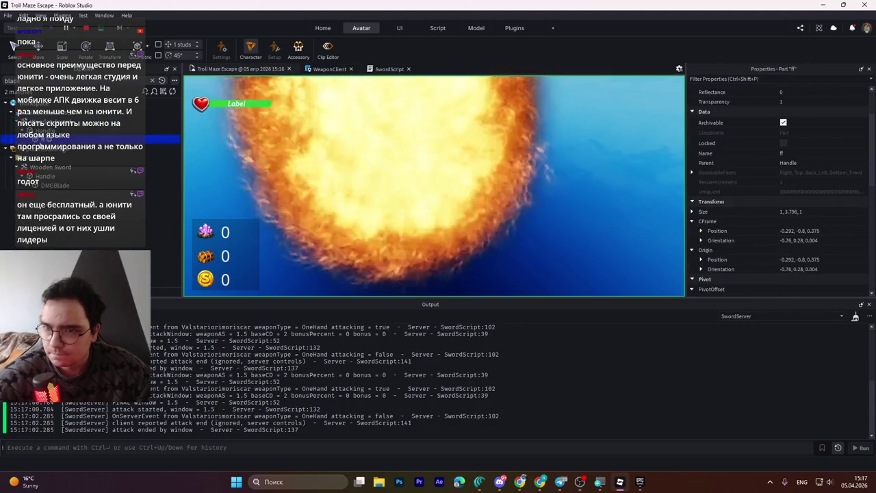
left_click(78, 116)
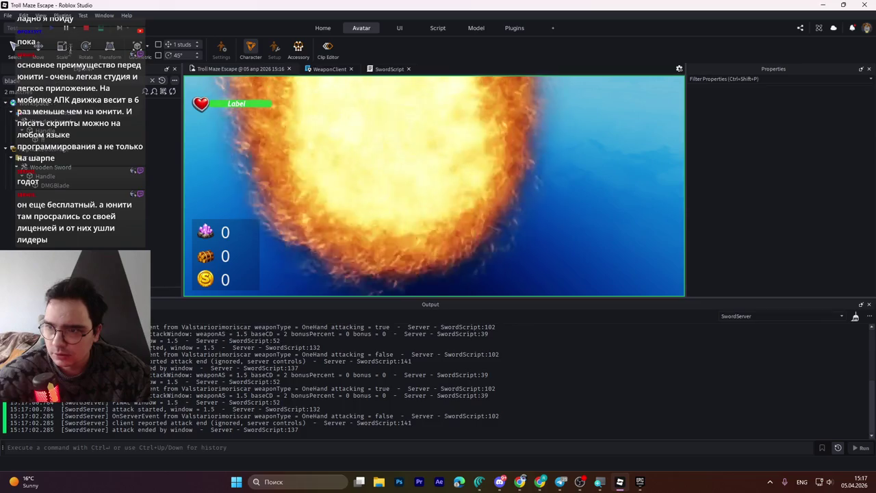
double_click(54, 146)
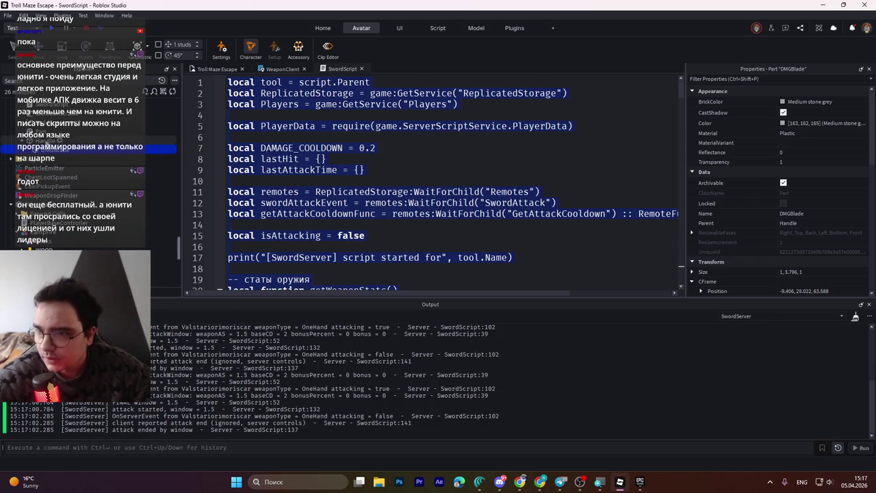
left_click(67, 123)
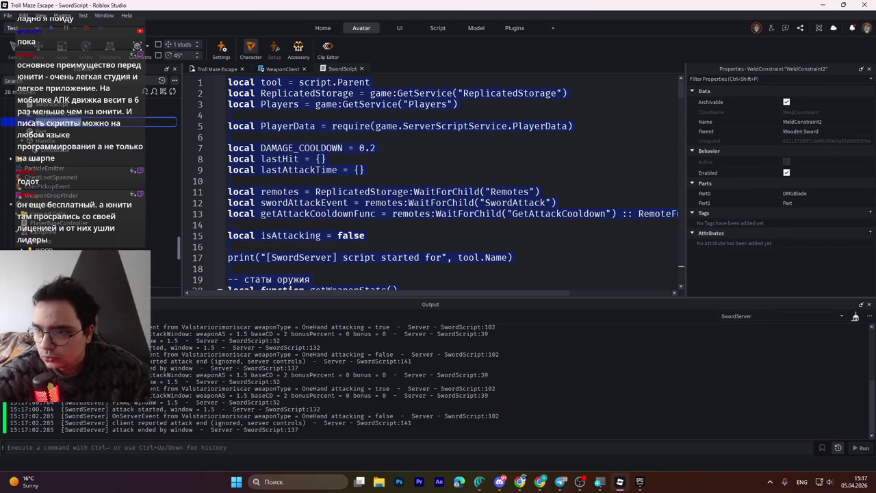
- Rename WeldConstraint2 to WeldConstraint and move it under DMGBlade
key("BackSpace")
key("Return")
left_click_drag(66, 123, 68, 141)
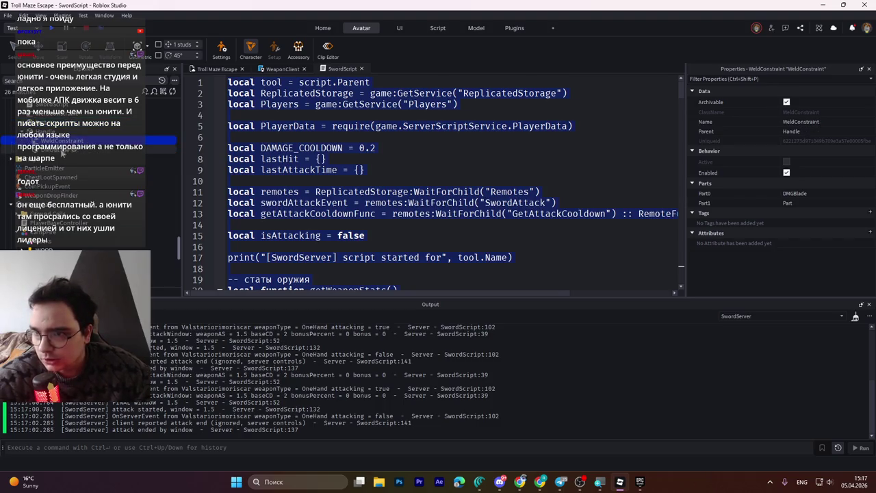
left_click_drag(65, 156, 79, 155)
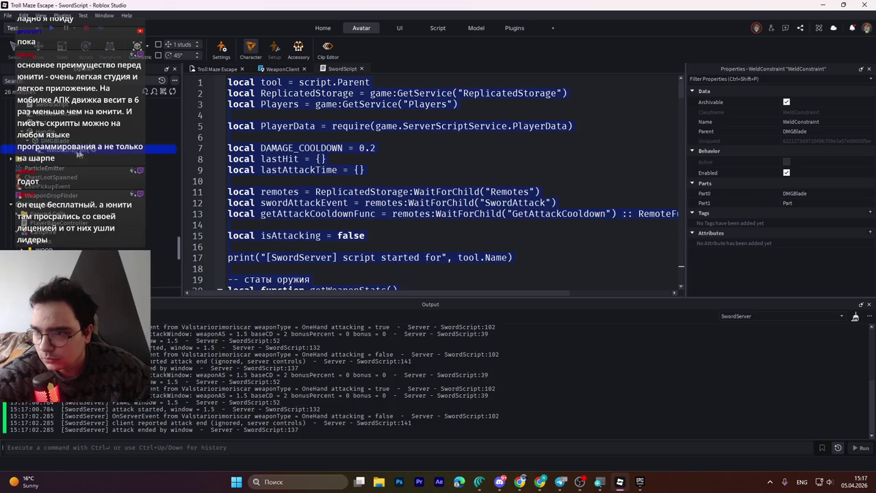
- Set the weld's Part1 to Handle, save the place to Roblox, and start a playtest
left_click(792, 203)
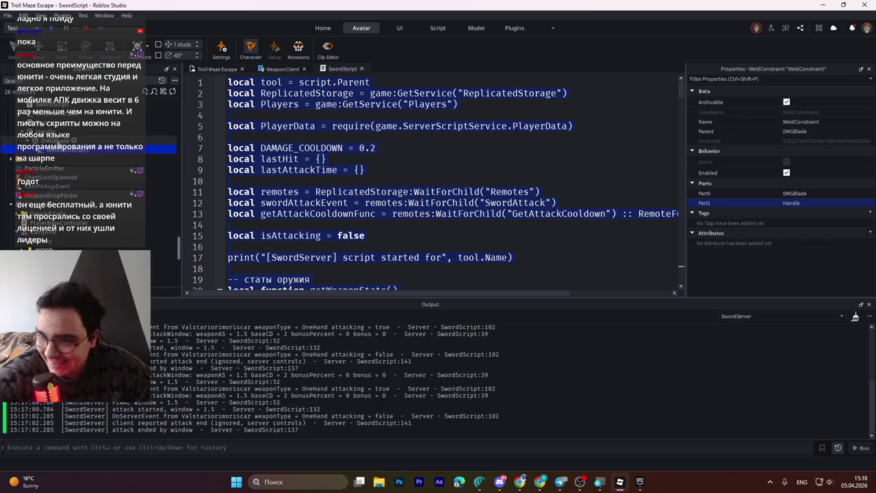
key("ctrl+s")
left_click(57, 32)
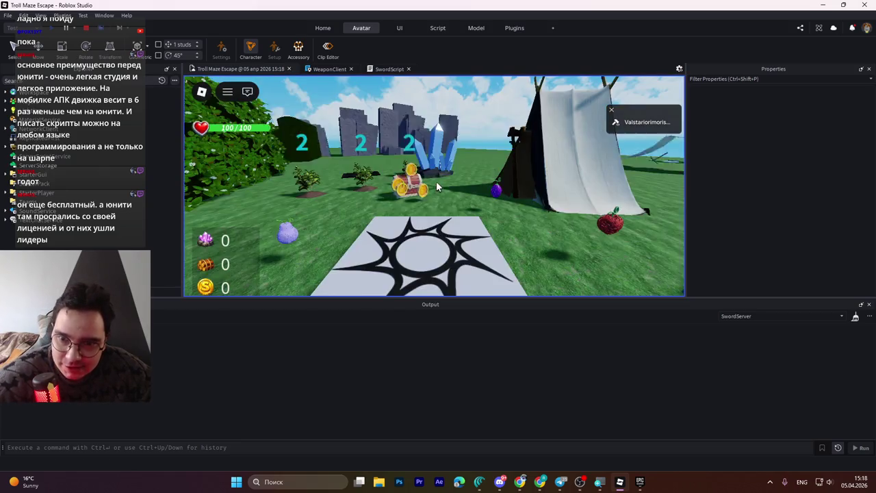
- Walk to the Wooden Sword, pick it up, carry it, then stop the playtest
key("w")
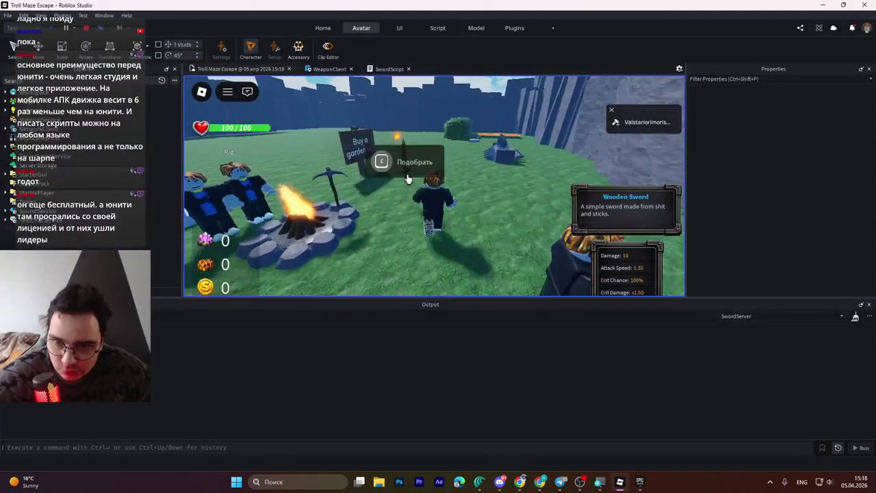
key("e")
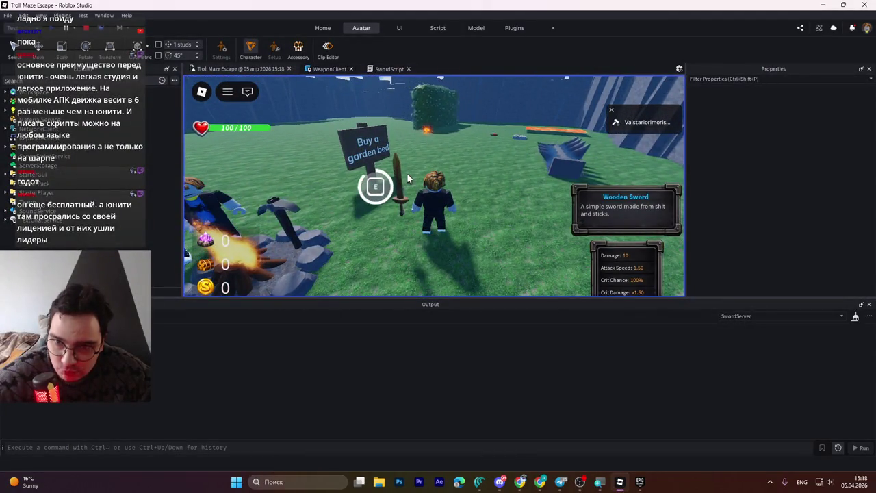
key("w")
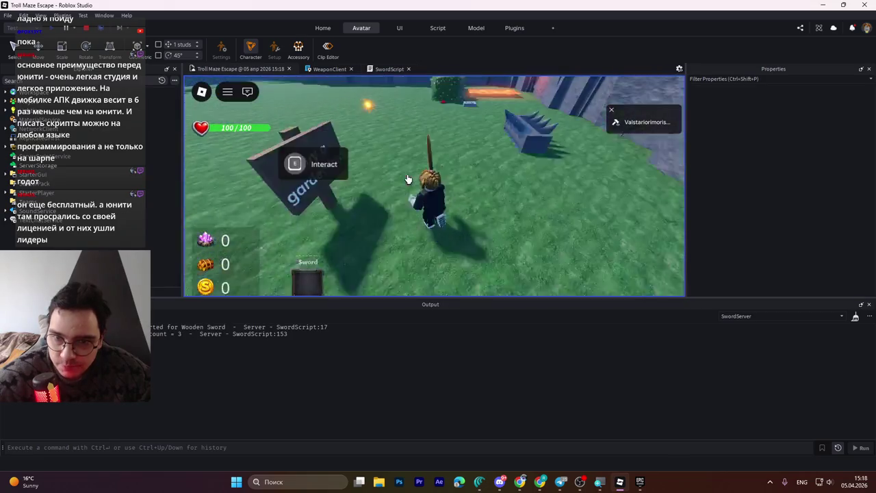
key("w")
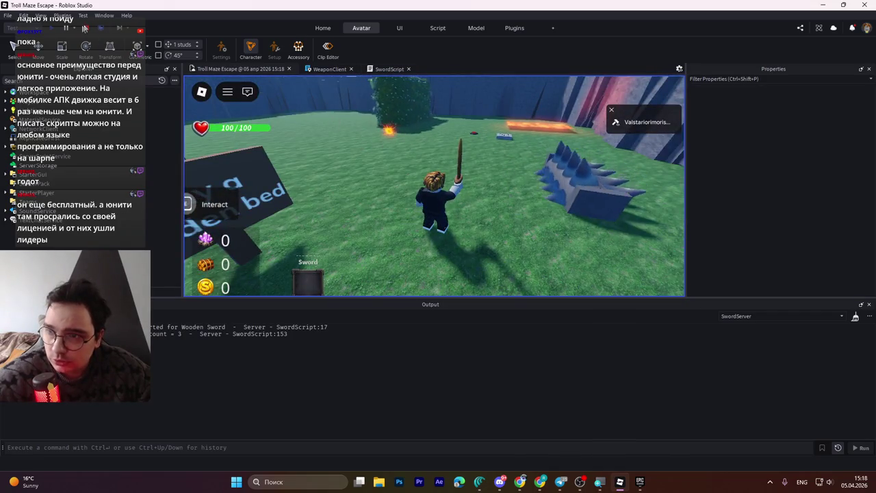
left_click(85, 28)
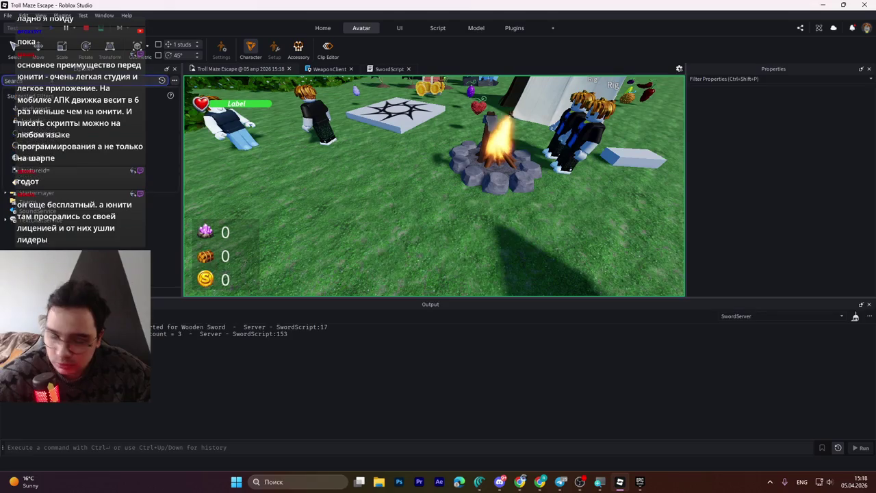
- Search 'dmg' in Explorer, frame both DMGBlade parts, and return to SwordScript
type("dmg")
left_click(61, 140)
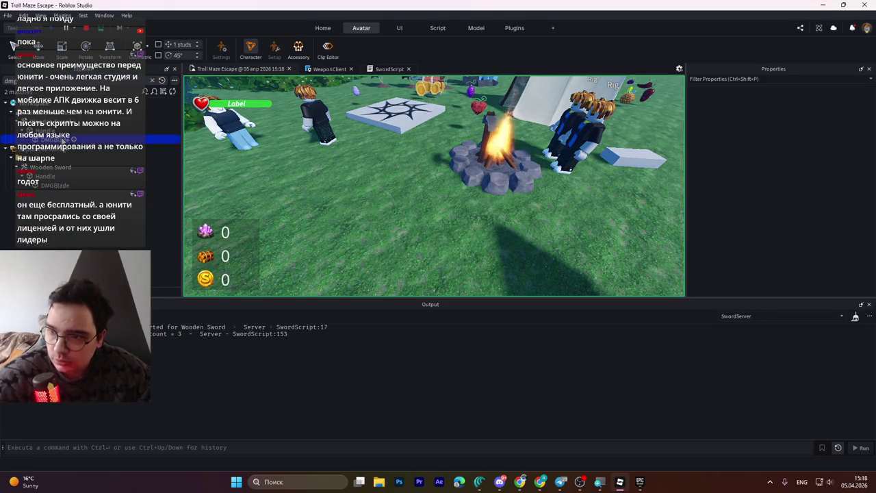
key("f")
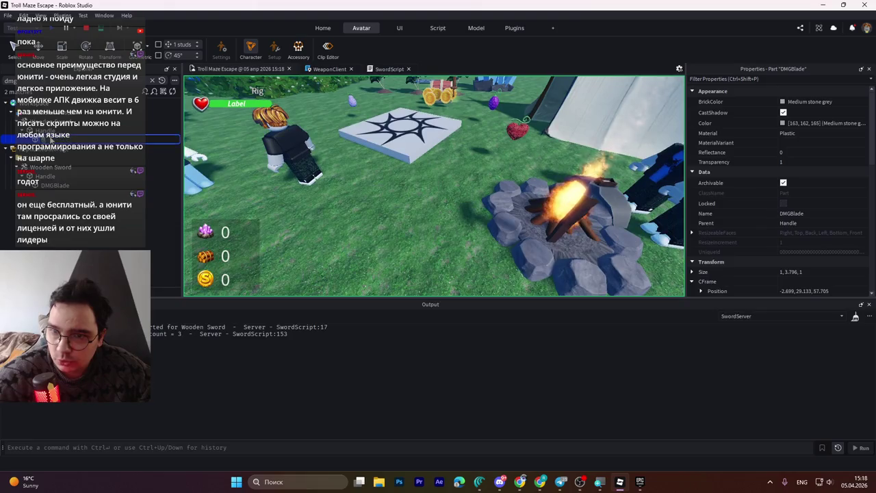
type("ffff")
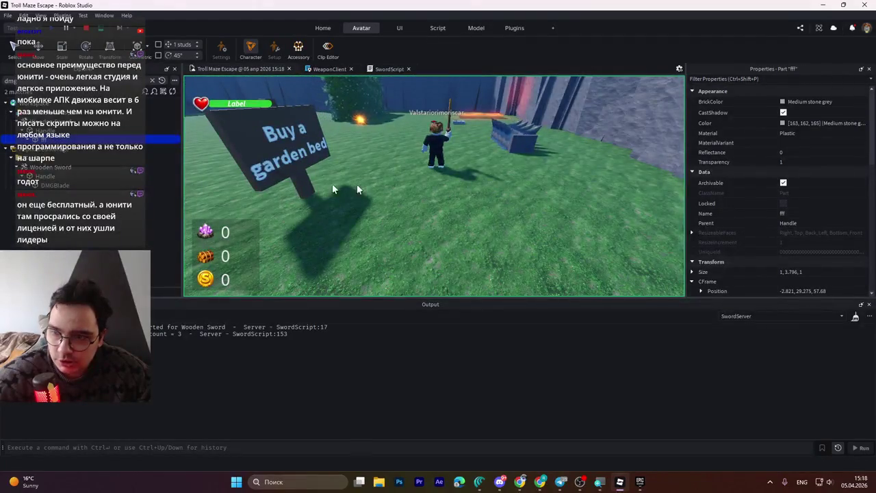
left_click(55, 185)
key("f")
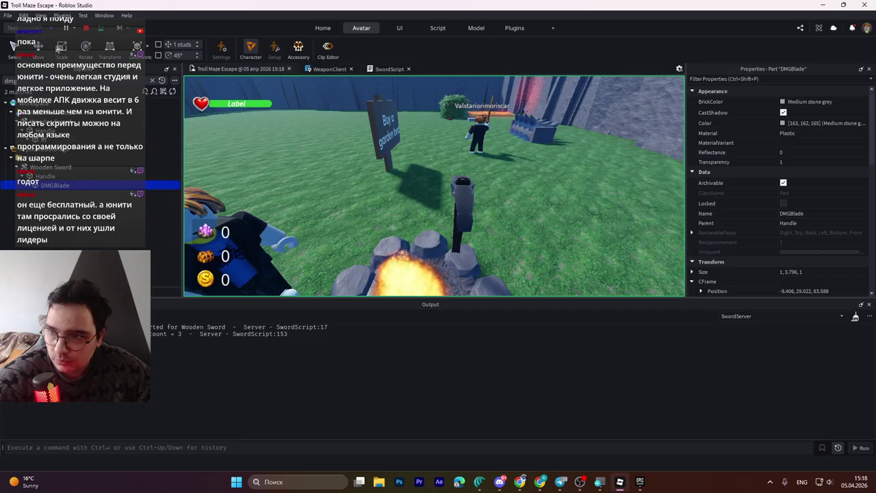
left_click(389, 69)
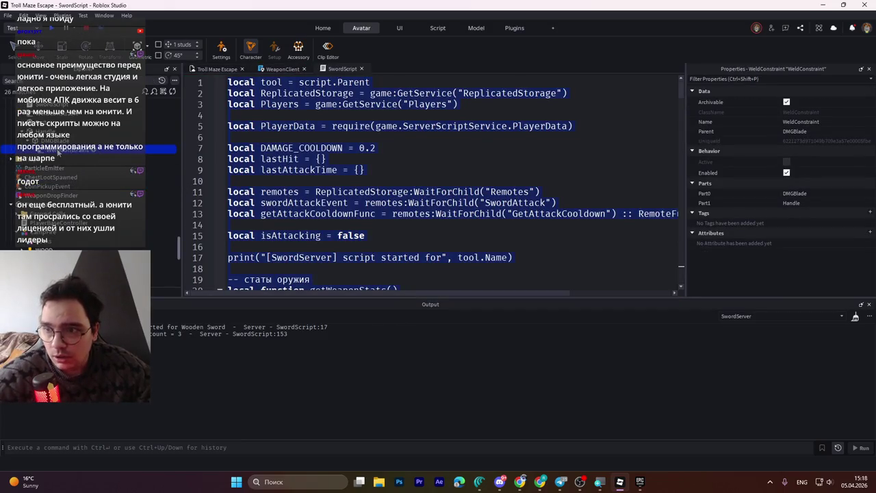
- Delete the WeldConstraint under DMGBlade and select the sword's Handle
scroll(58, 153, "up", 2)
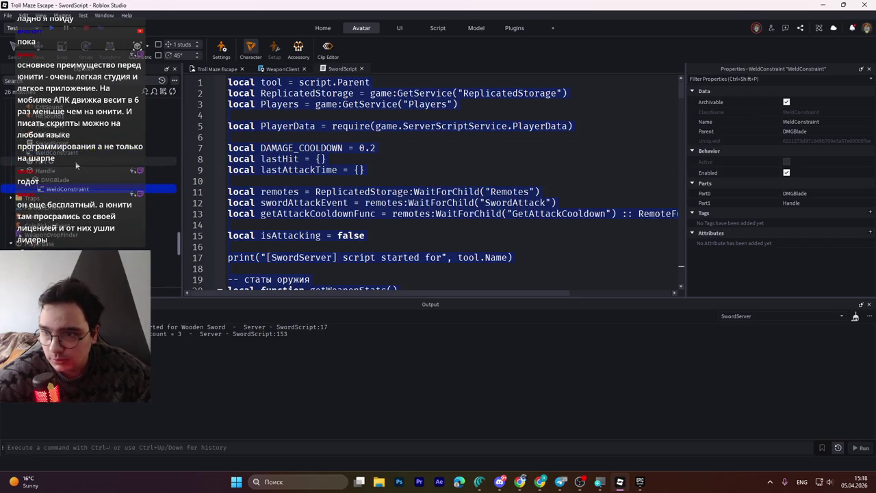
scroll(75, 182, "up", 2)
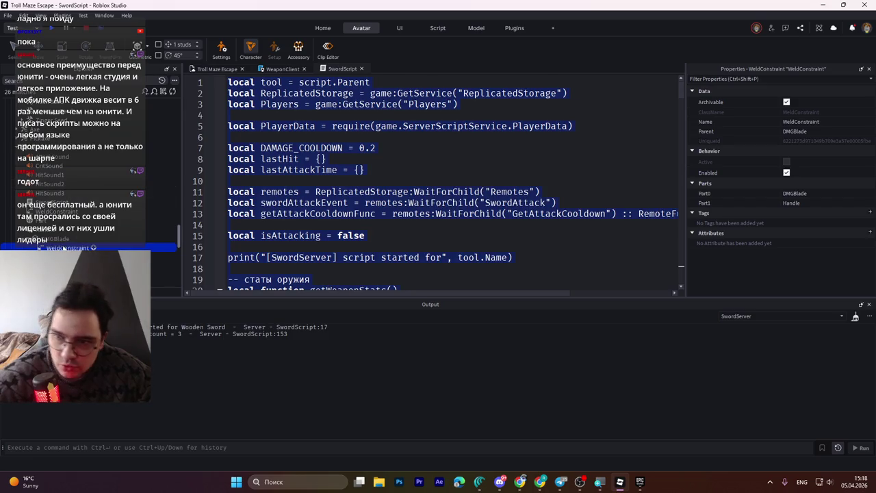
key("Delete")
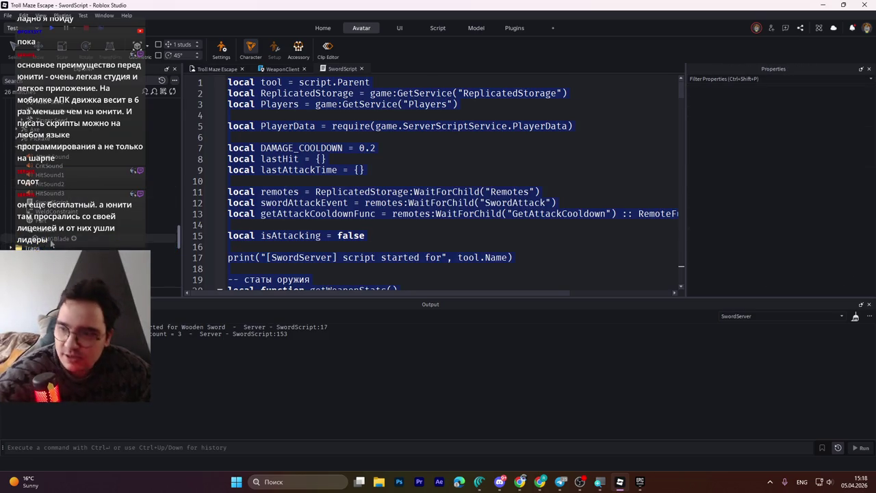
left_click(58, 240)
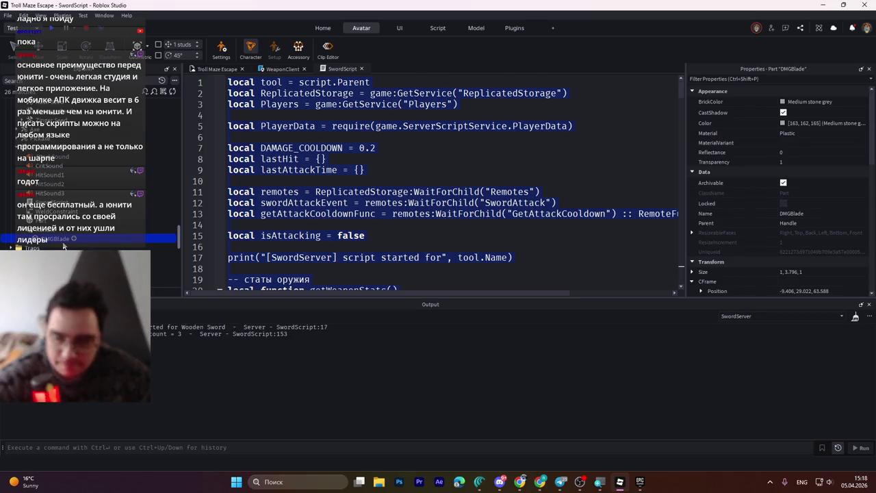
left_click(39, 229)
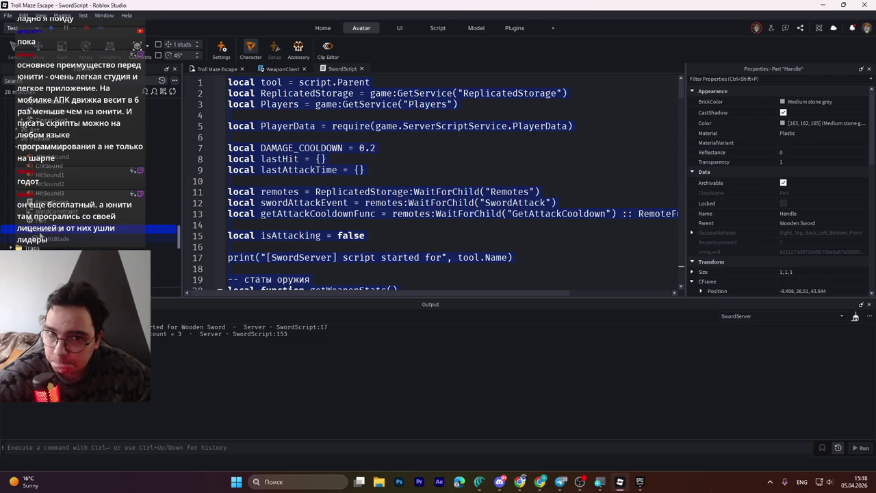
- In the 3D view, raise the Handle slightly to a Y position of 27.025
left_click(218, 68)
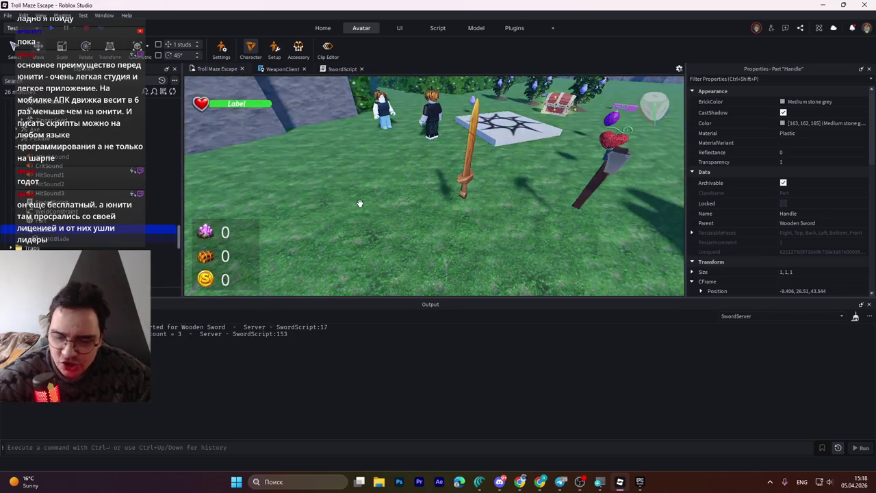
scroll(360, 203, "up", 5)
scroll(407, 208, "down", 10)
scroll(428, 238, "up", 3)
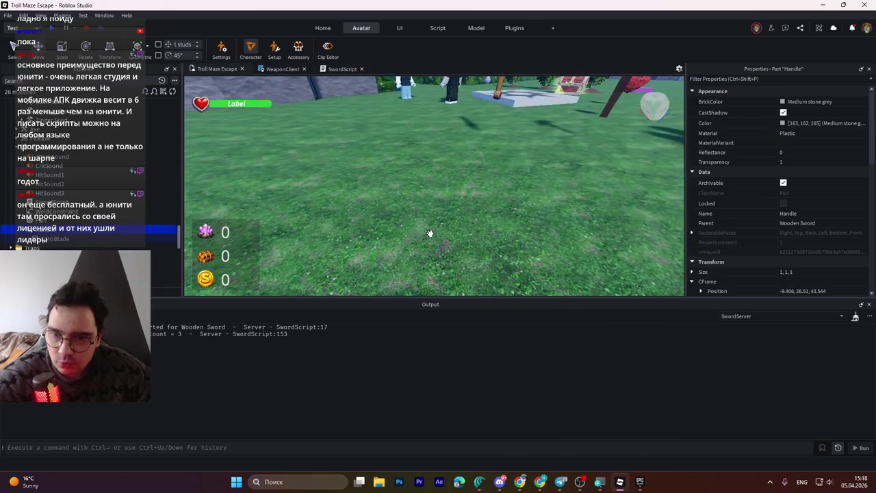
scroll(445, 237, "up", 3)
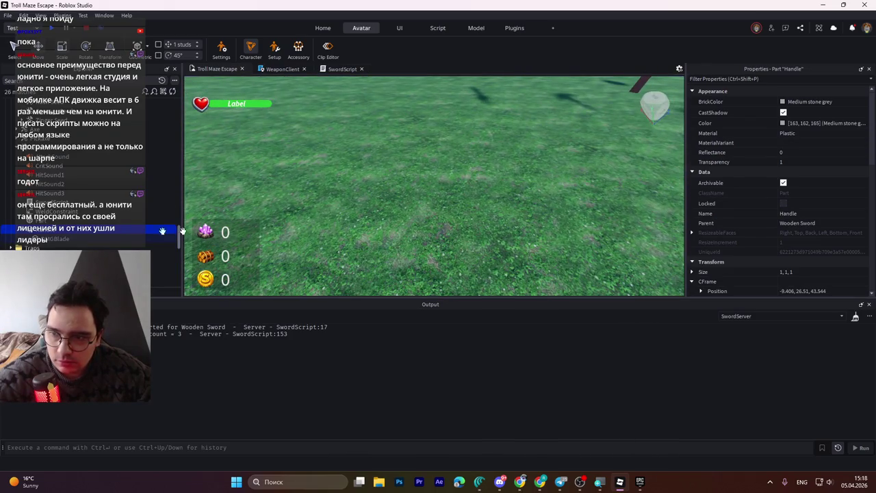
scroll(473, 234, "up", 2)
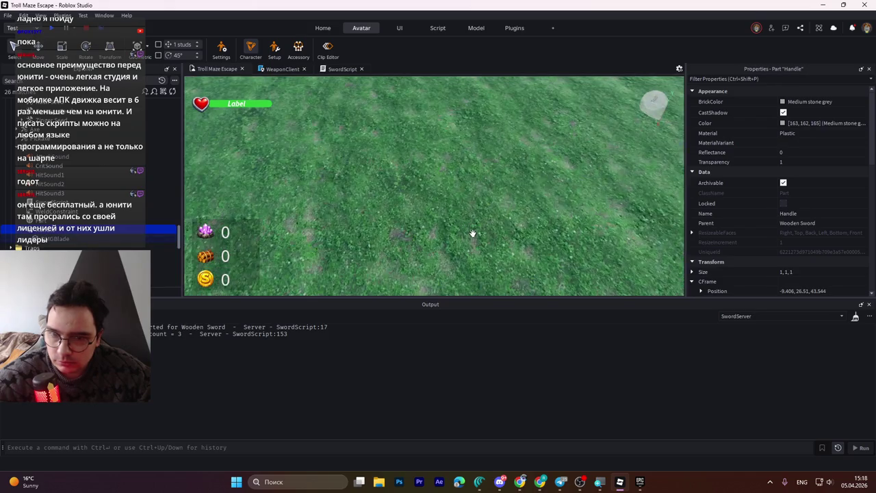
scroll(472, 234, "down", 5)
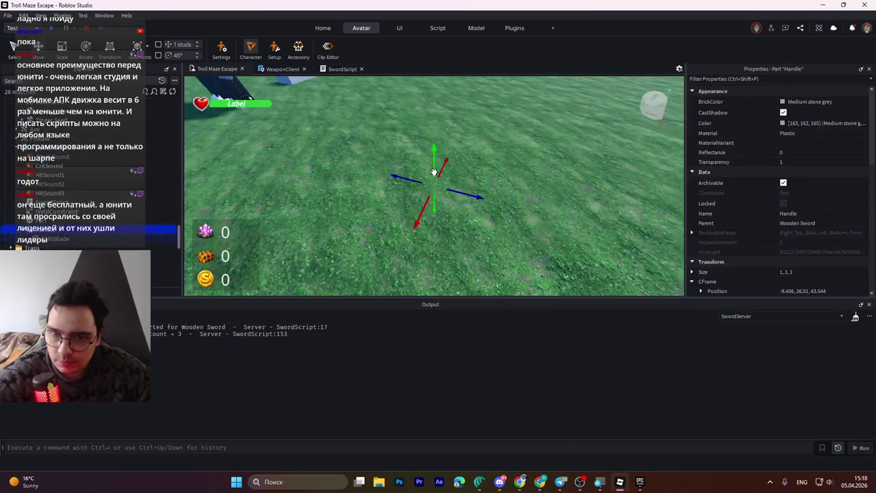
left_click_drag(433, 171, 415, 151)
scroll(415, 152, "down", 5)
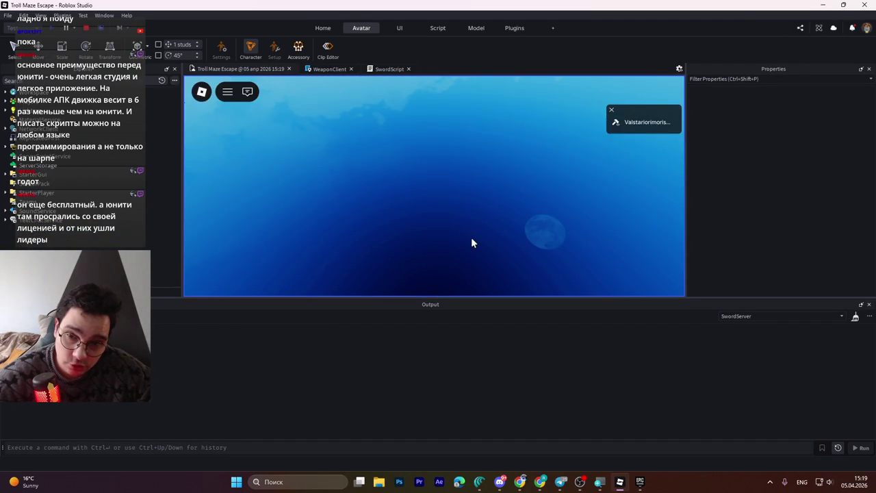
- Walk the avatar to the Wooden Sword, look around, and stop the playtest
key("w")
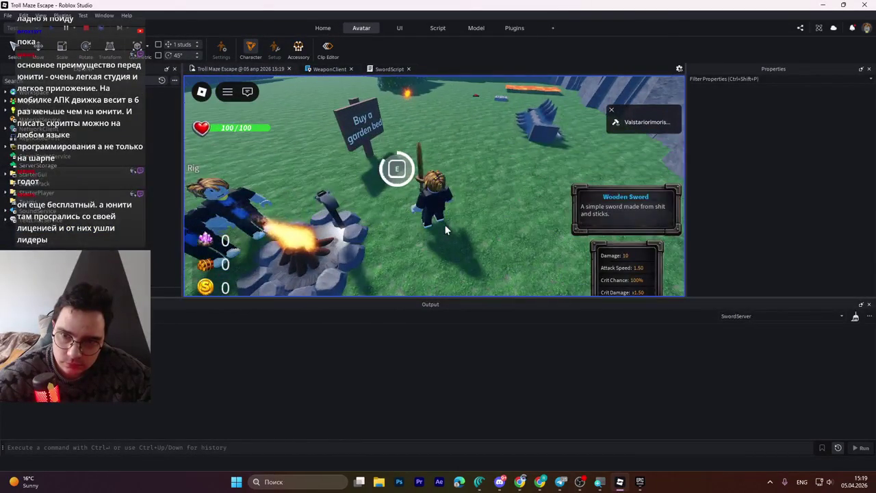
key("d")
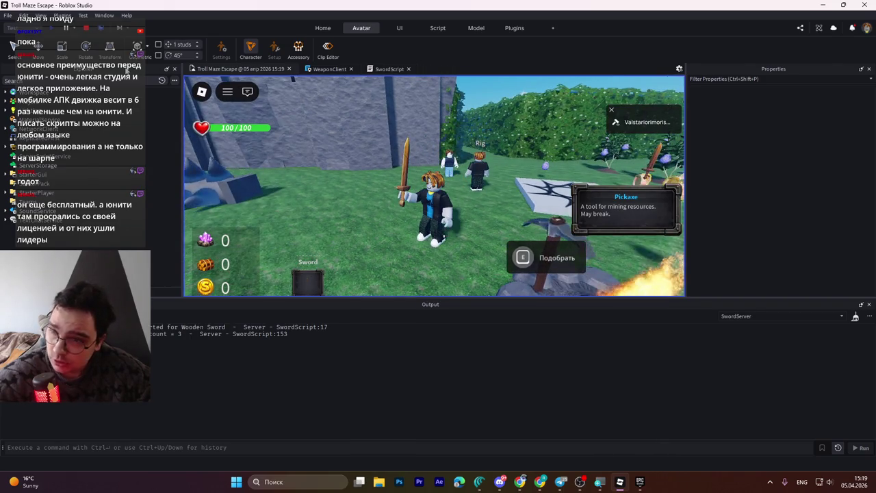
left_click(87, 29)
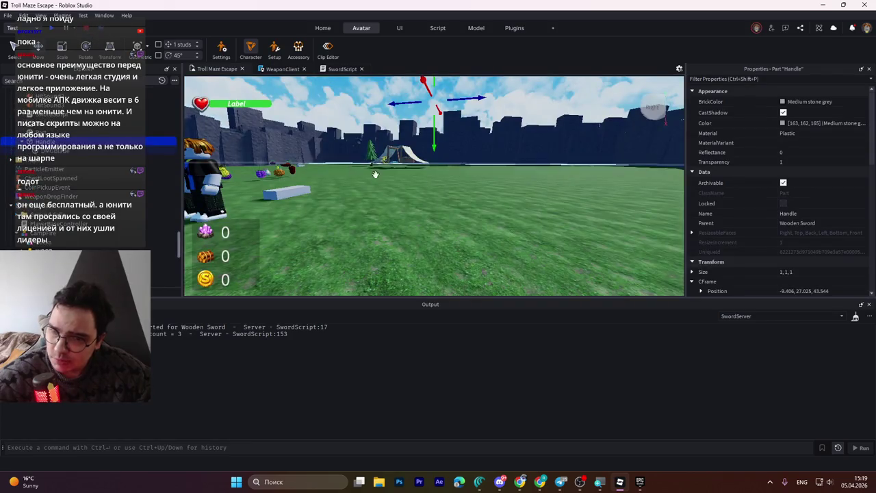
- Lift the Handle about 8.9 studs to Y 35.897 and restart the playtest
key("f")
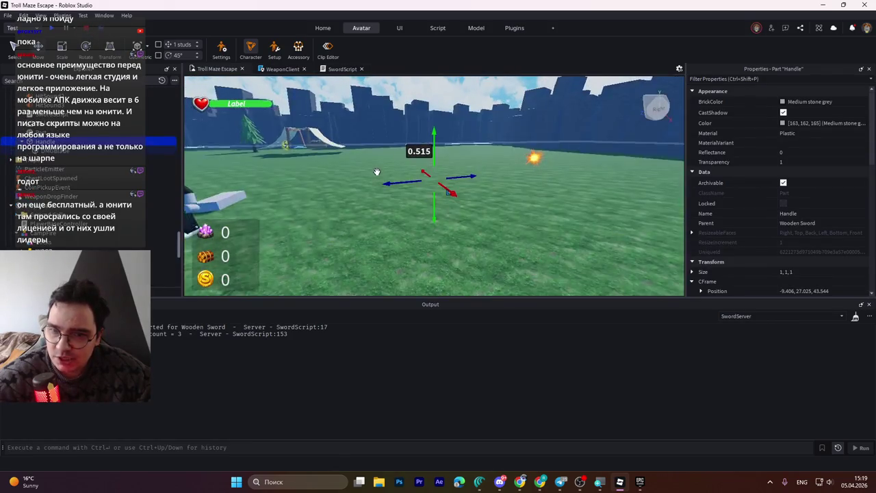
left_click_drag(424, 197, 423, 103)
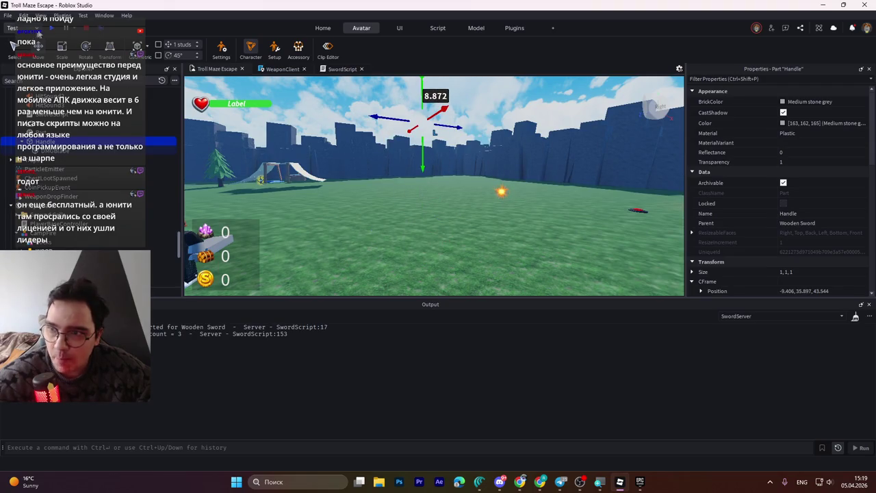
left_click(52, 30)
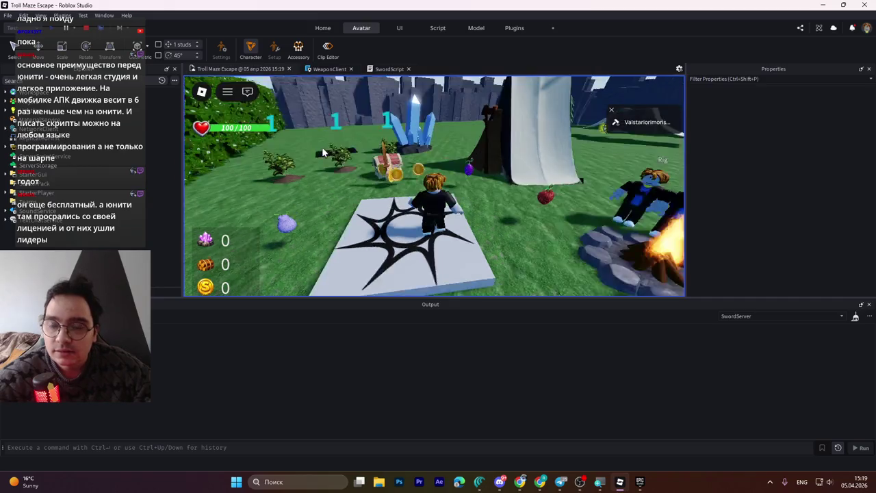
- Walk to the chest, pick up the Wooden Sword, and attack with it
key("w")
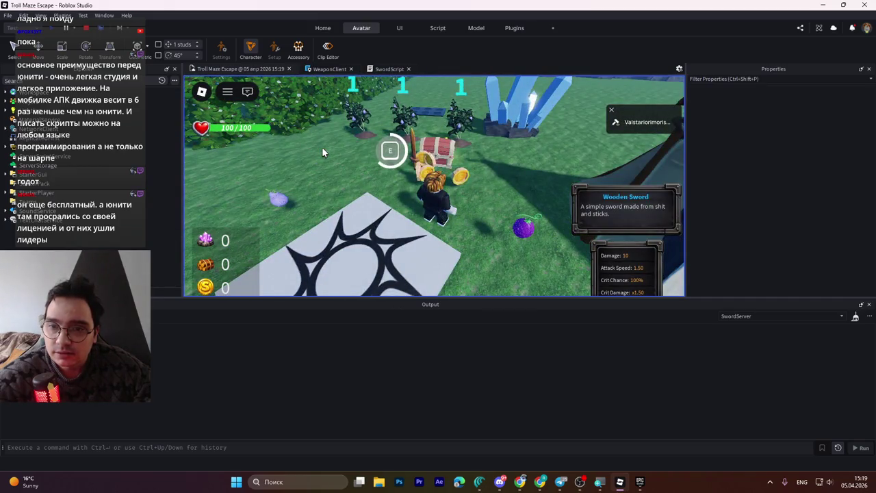
key("e")
key("s")
key("w")
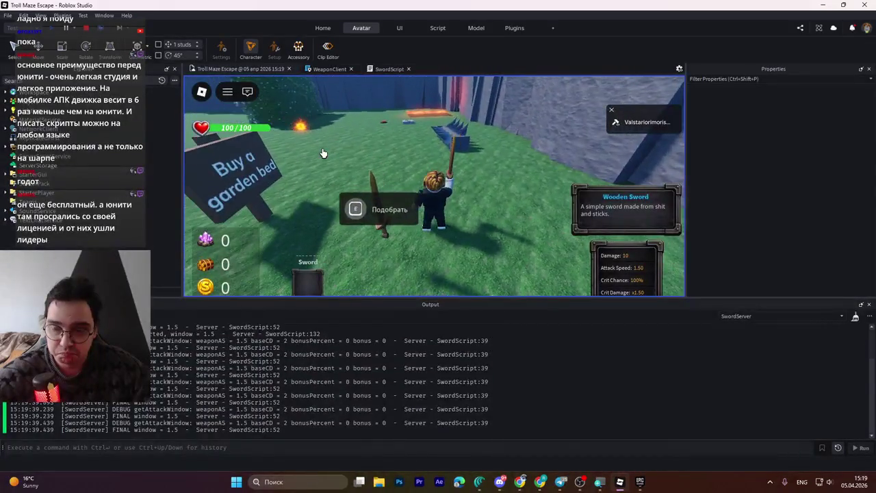
key("e")
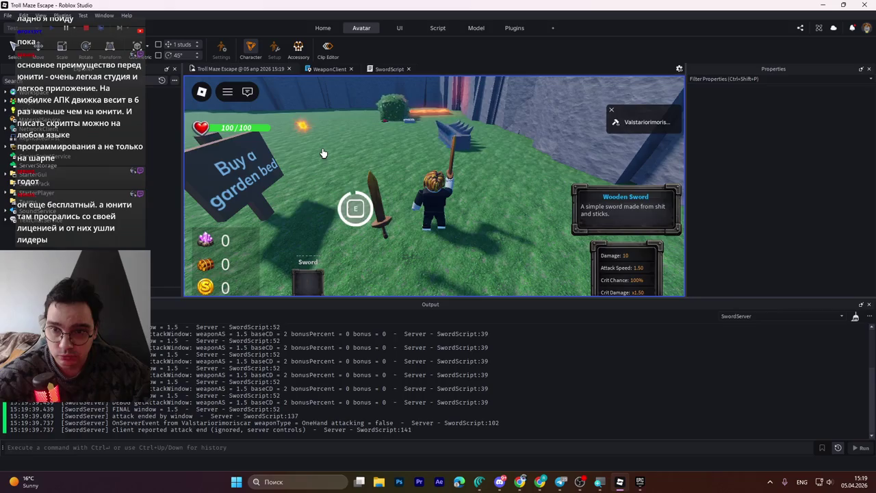
left_click(323, 153)
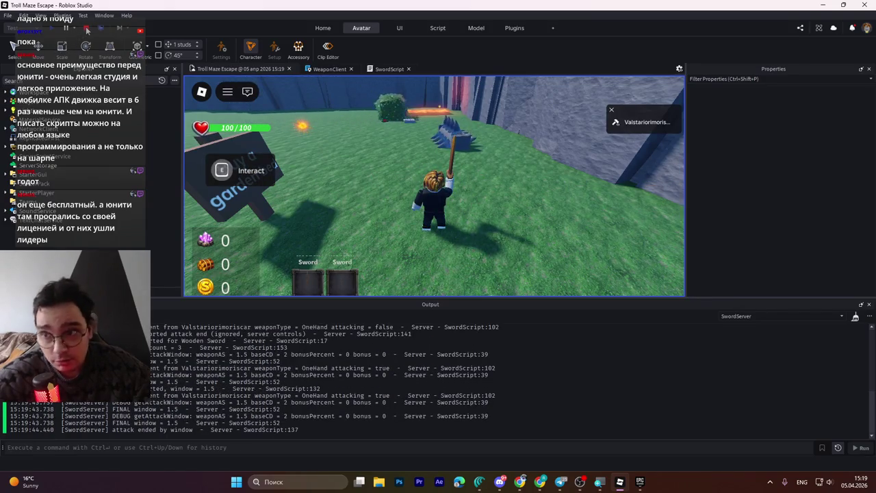
- Stop the test, inspect the Handle and DMGBlade parts, and start a fresh play-test
left_click(86, 29)
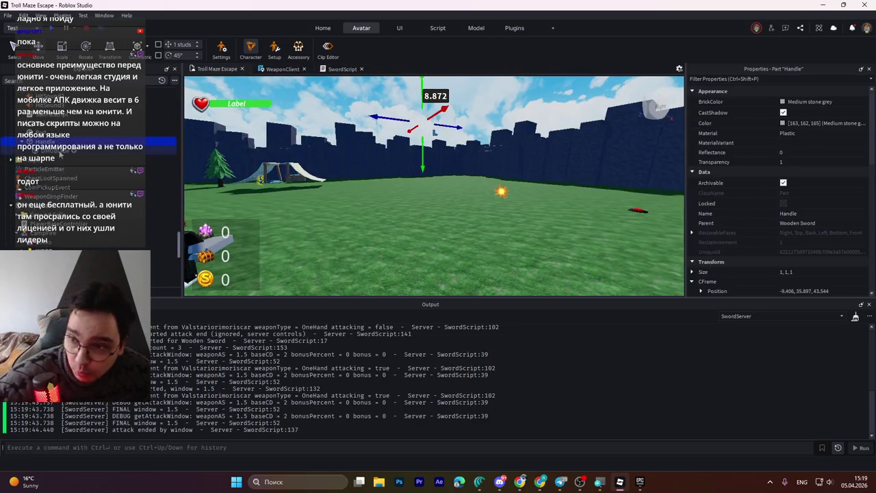
mouse_move(339, 92)
left_mouse_down()
mouse_move(347, 180)
mouse_move(390, 192)
left_mouse_up()
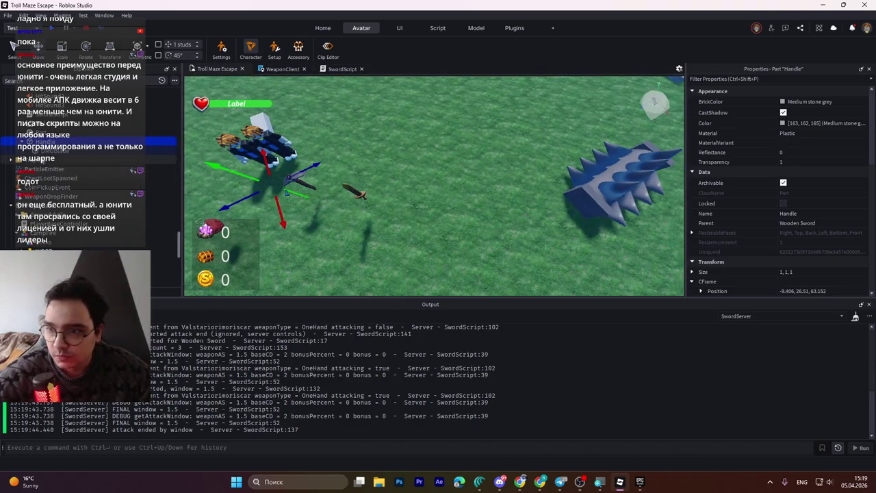
left_click(55, 151)
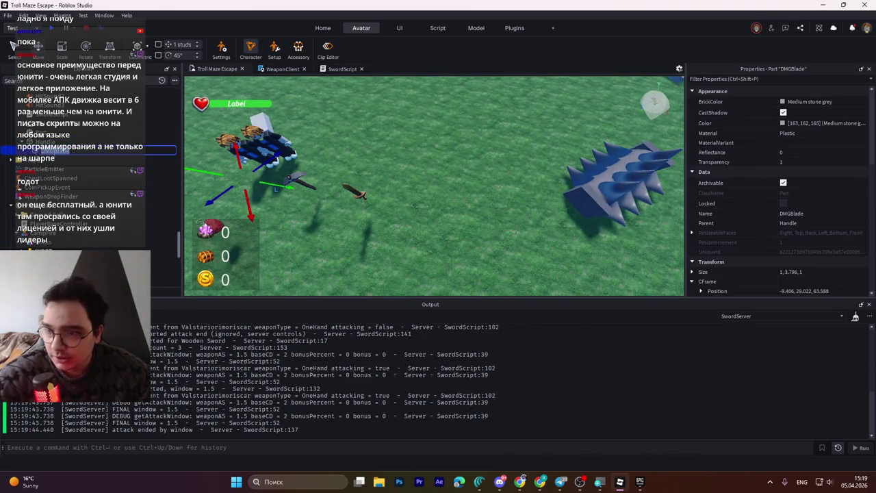
left_click(41, 141)
key("Down")
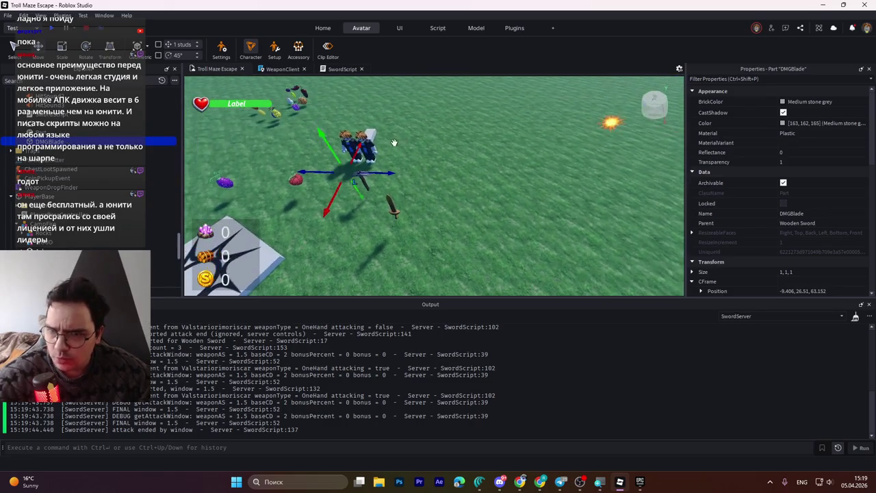
left_click(51, 28)
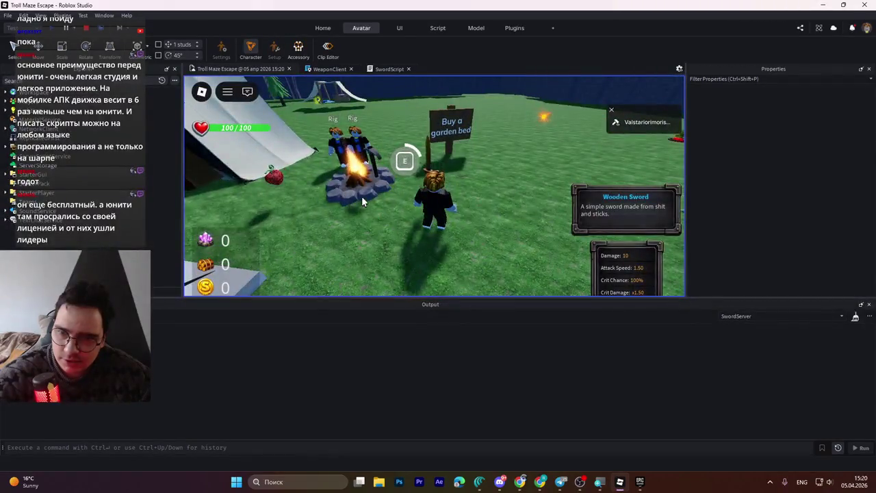
- Pick up the Wooden Sword, run around the open field, and stop with Shift+F5
key("e")
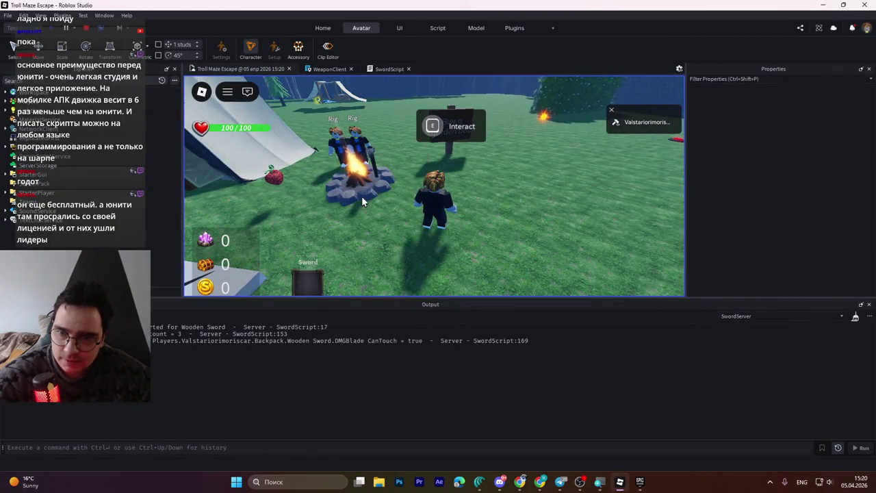
key("w")
key("a")
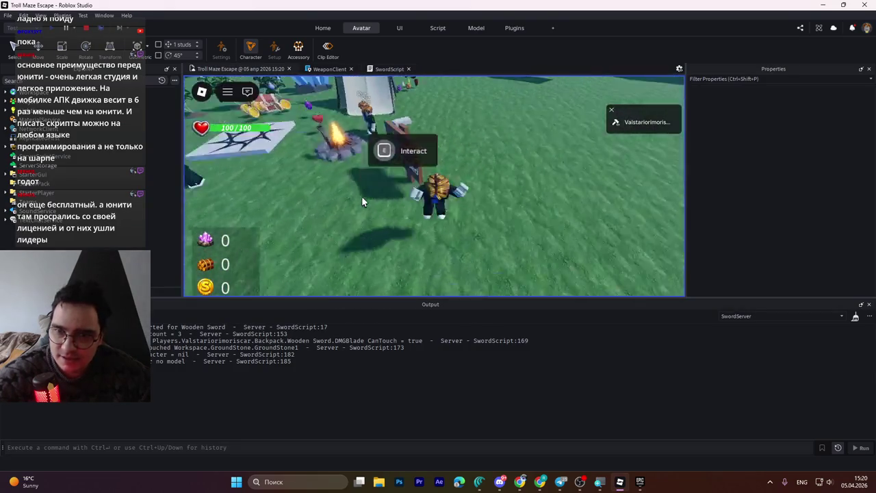
key("w")
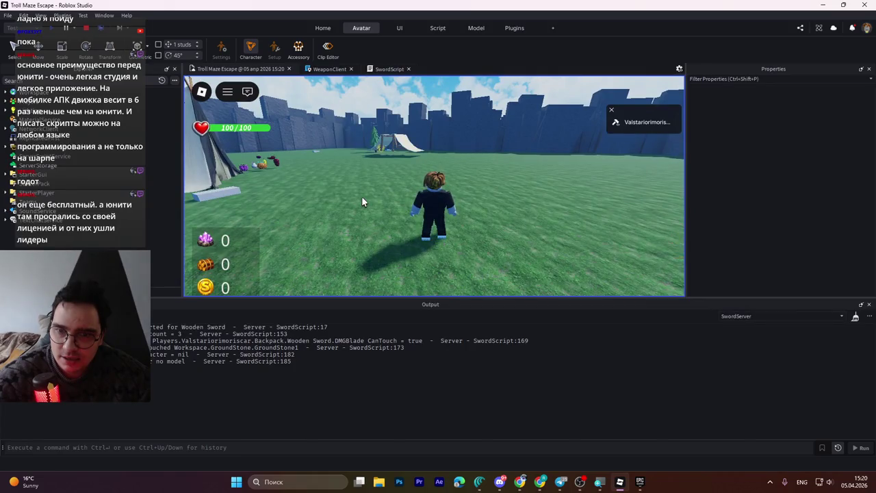
key("d")
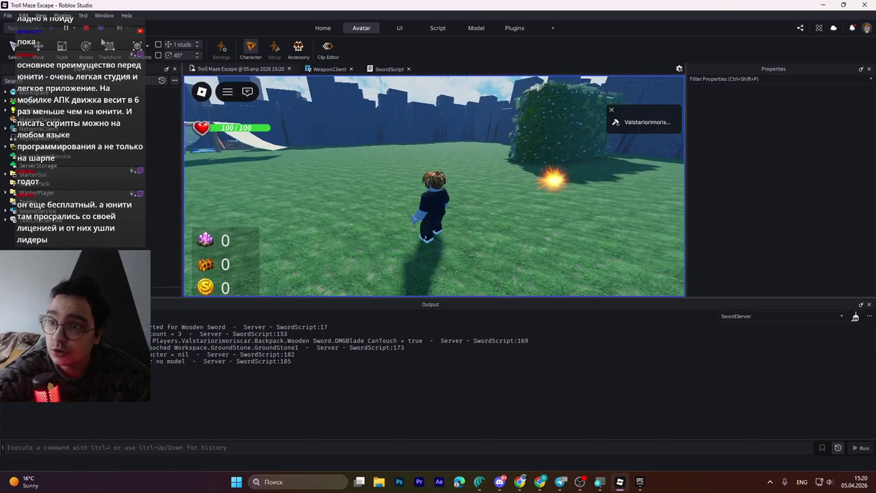
key("shift+F5")
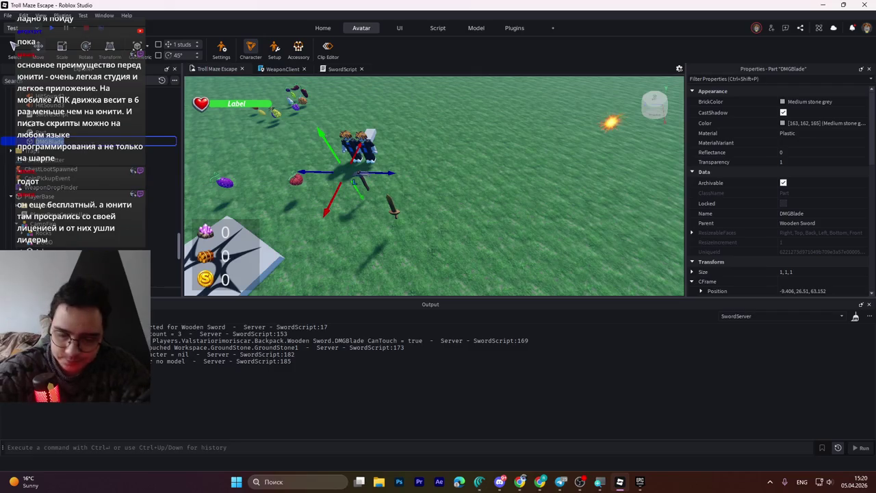
- Select Handle, open SwordScript, and go to the getAttackCooldownFunc line
left_click(67, 141)
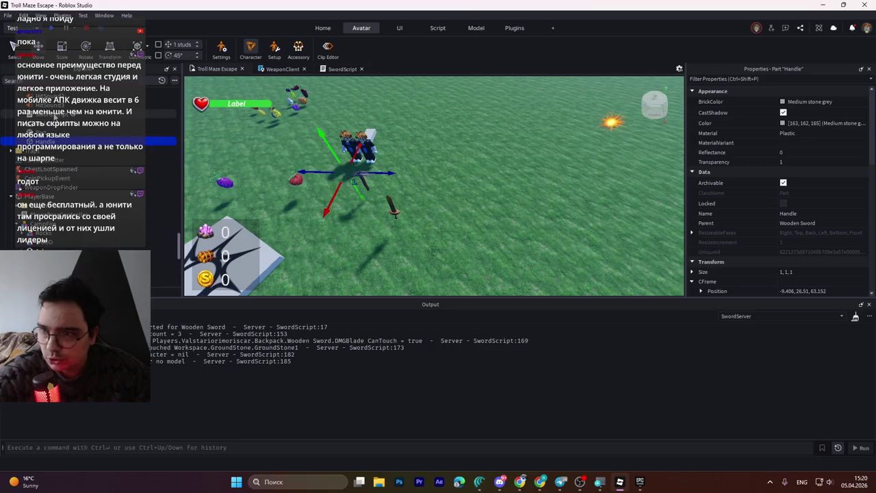
double_click(54, 114)
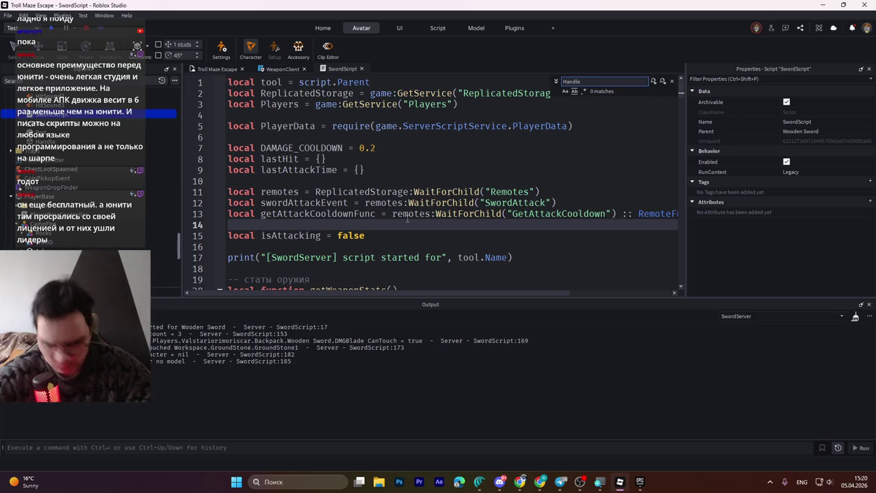
left_click(268, 213)
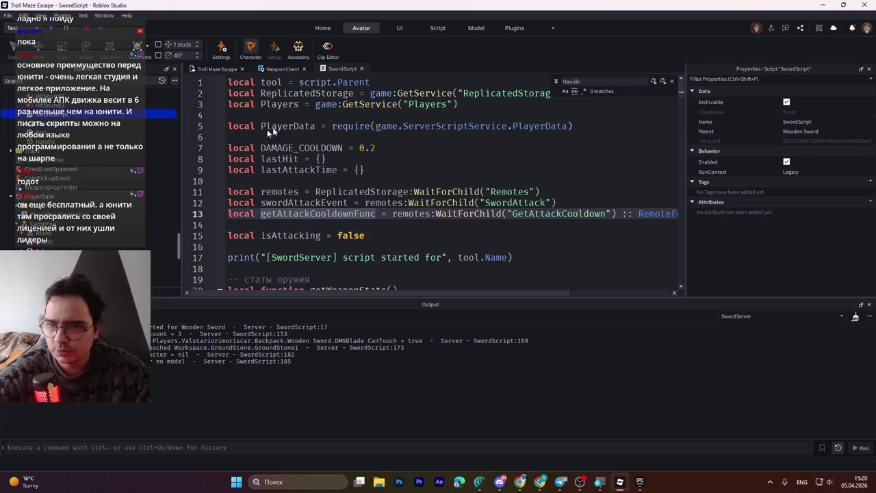
- Switch to the WeaponClient script and review its hookCharacter function
left_click(284, 70)
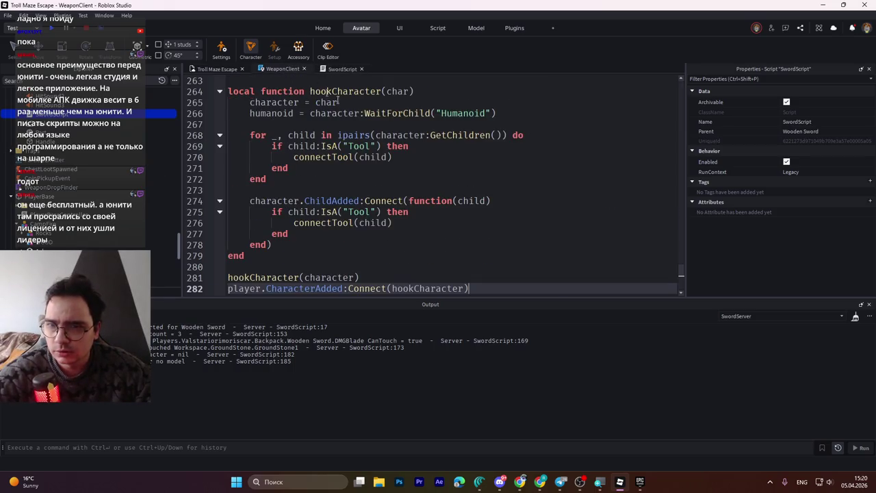
left_click(399, 159)
key("ctrl+f")
type("Handle")
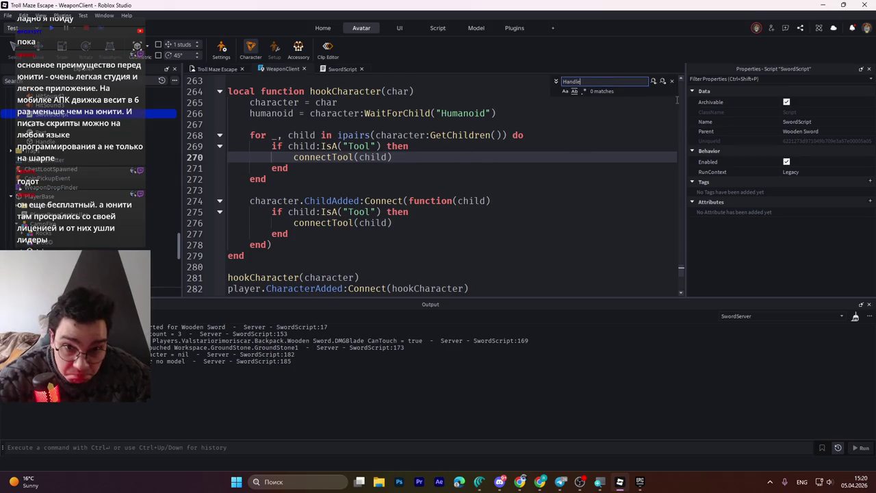
left_click(672, 82)
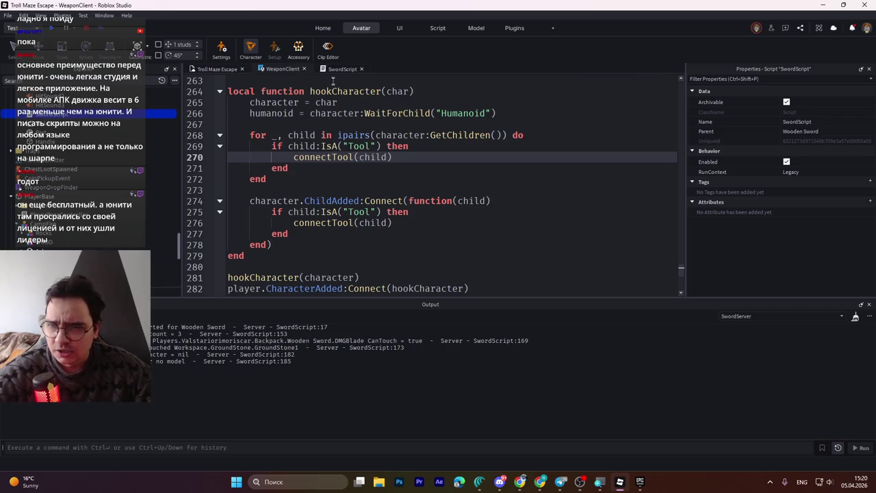
left_click_drag(180, 245, 175, 279)
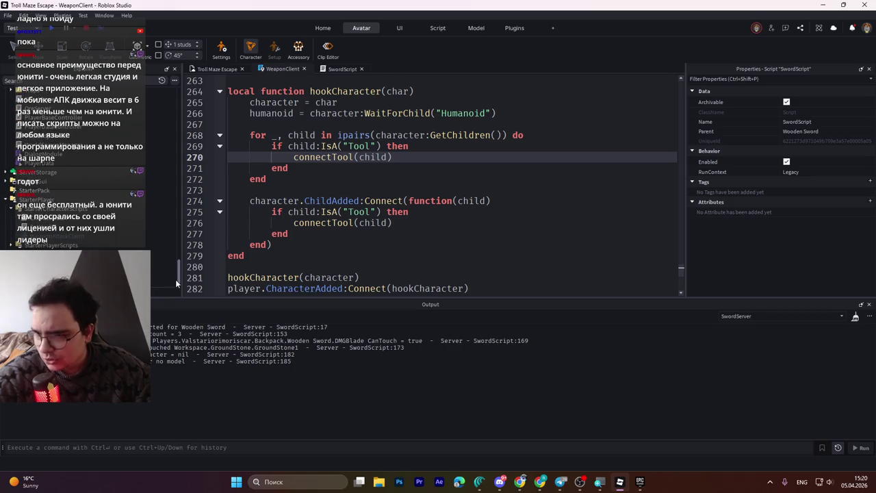
- Open the WeaponAttackClient script under StarterCharacterScripts and read through its code
scroll(110, 239, "up", 3)
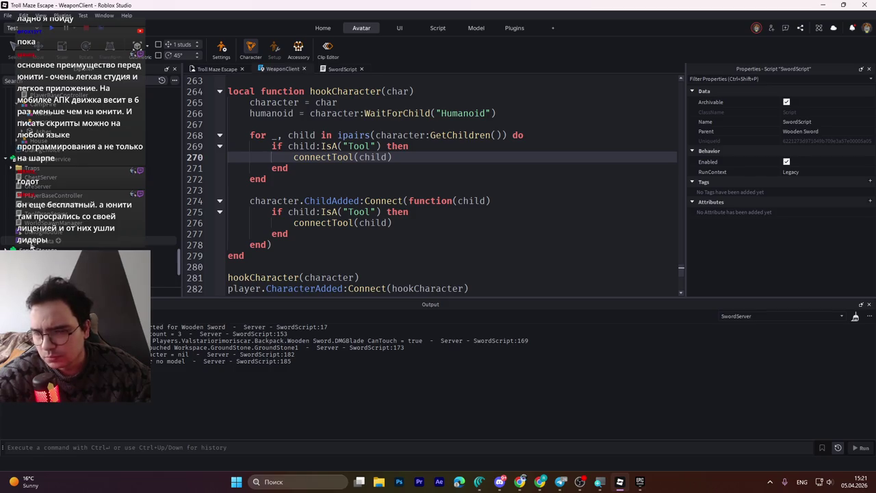
scroll(40, 248, "down", 3)
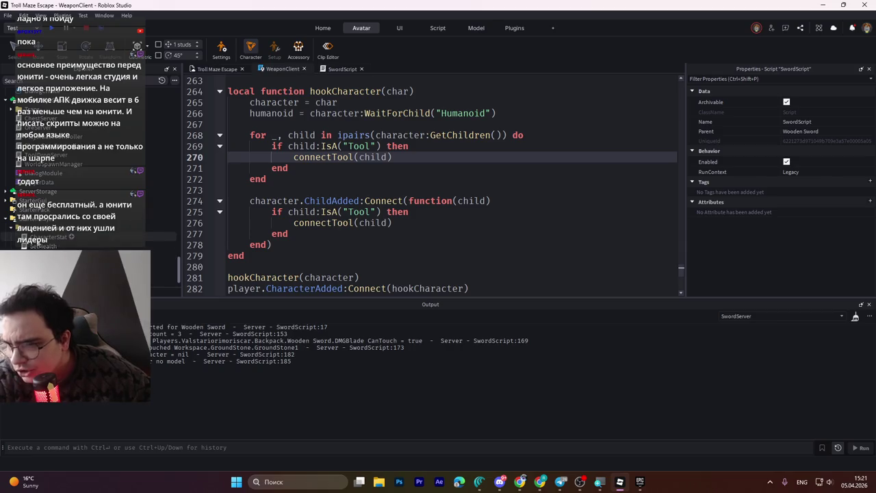
left_click(82, 255)
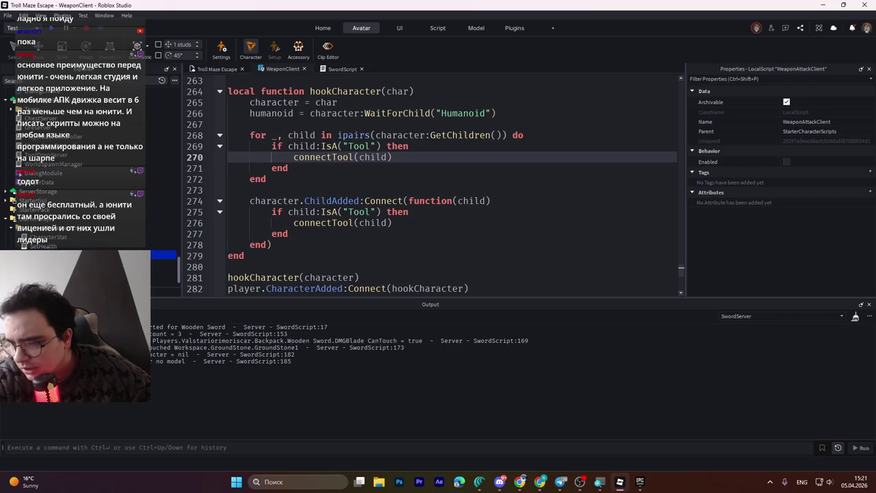
scroll(12, 246, "down", 1)
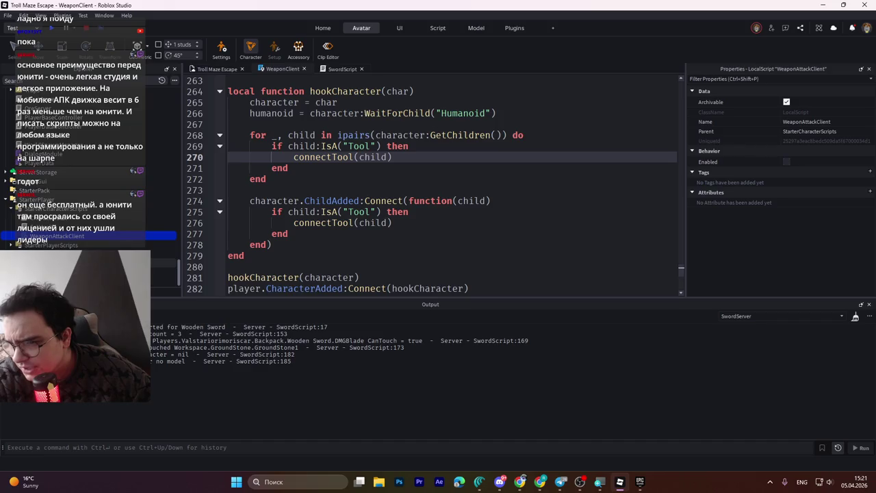
scroll(12, 247, "down", 2)
scroll(12, 246, "down", 1)
scroll(12, 246, "down", 1)
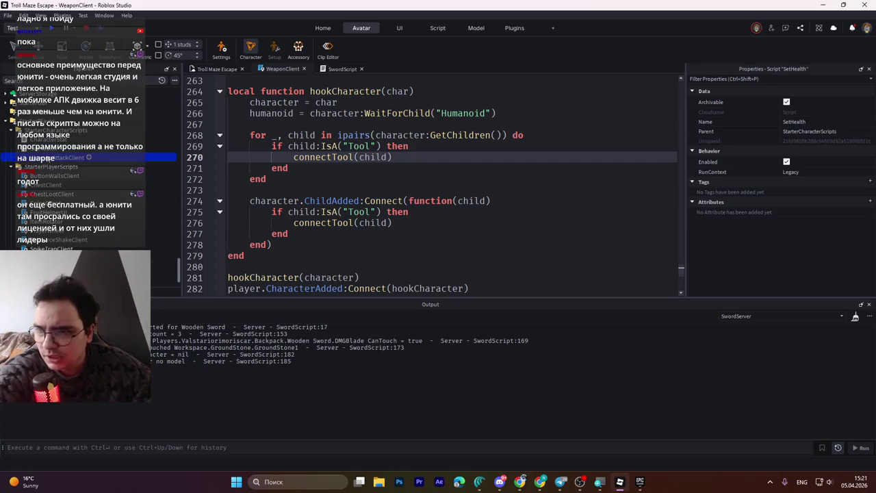
scroll(69, 165, "down", 1)
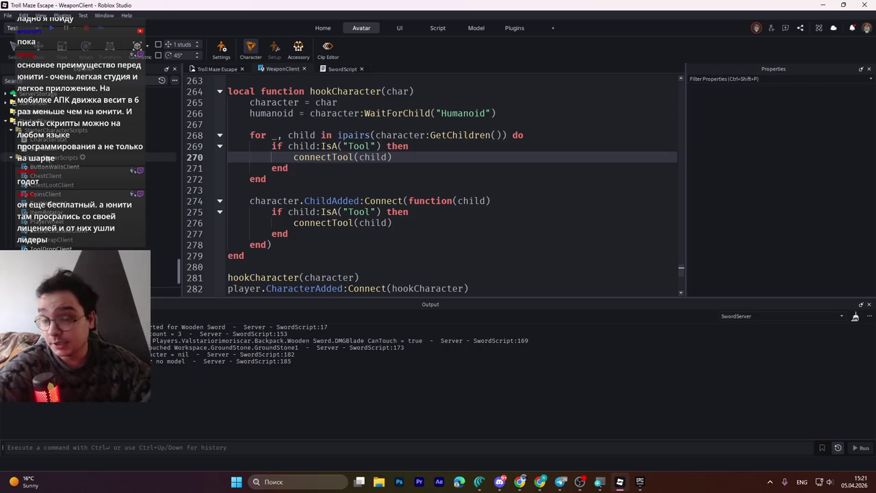
- Go back to the Troll Maze Escape 3D scene
scroll(56, 165, "up", 10)
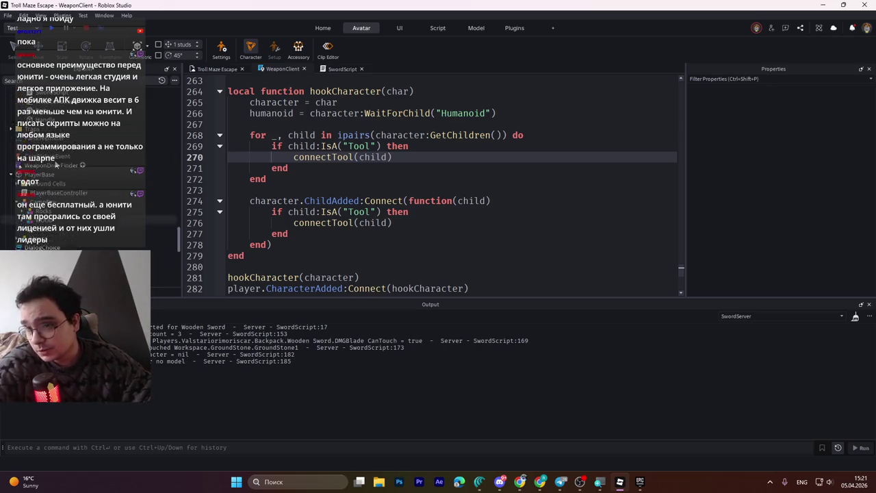
scroll(57, 176, "up", 3)
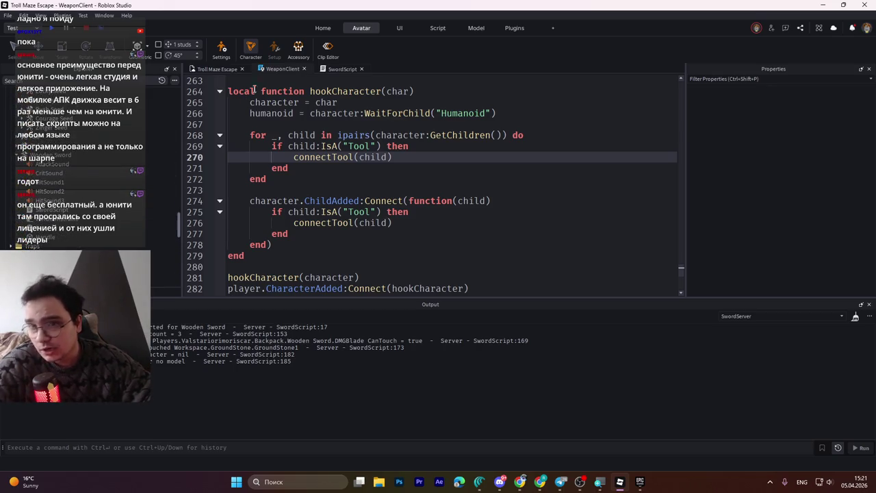
left_click(219, 69)
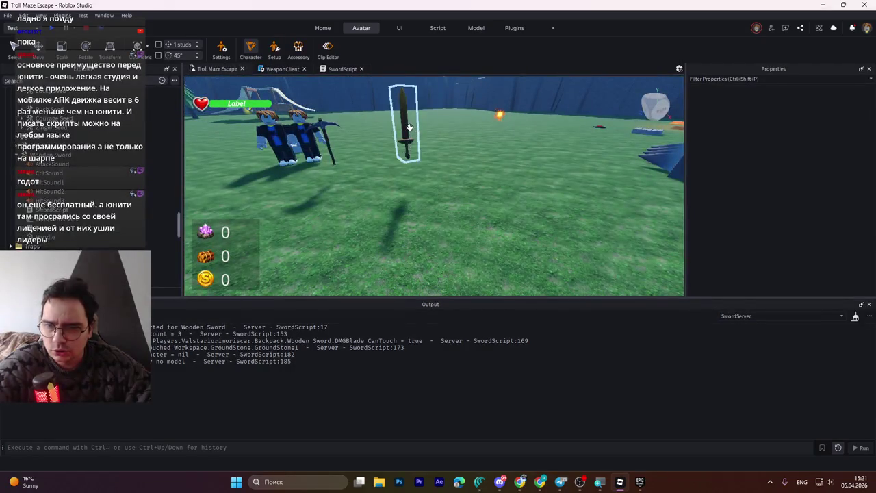
left_click(405, 130)
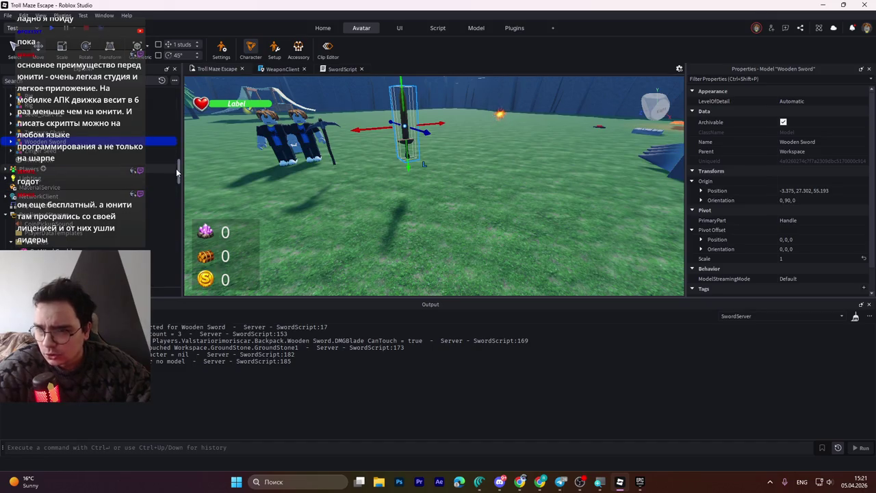
mouse_move(176, 172)
left_mouse_down()
mouse_move(178, 216)
mouse_move(190, 238)
mouse_move(189, 223)
left_mouse_up()
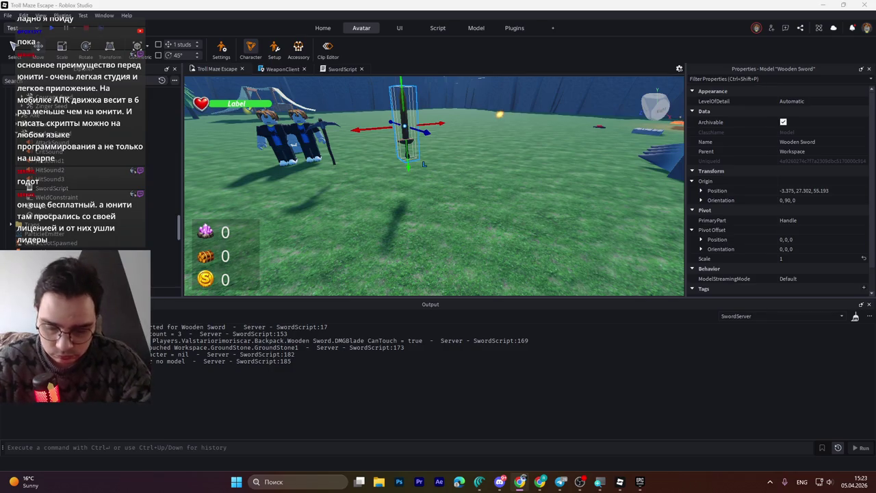
key("alt+shift")
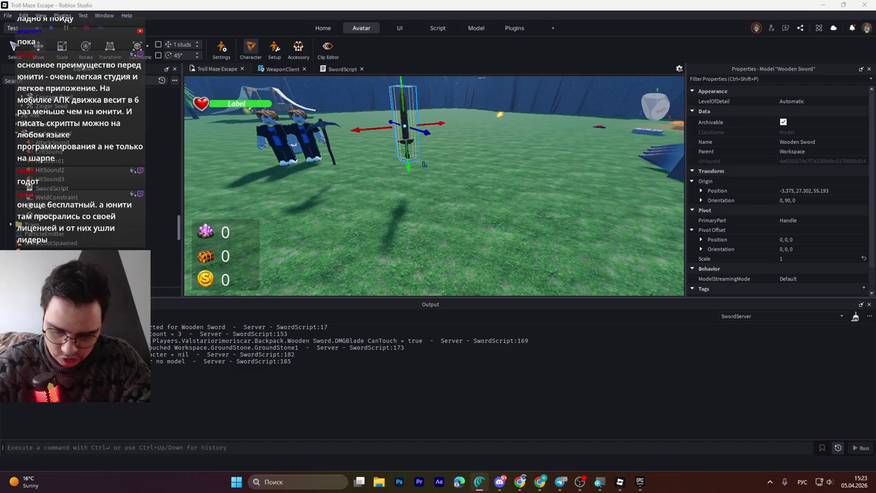
key("alt+shift")
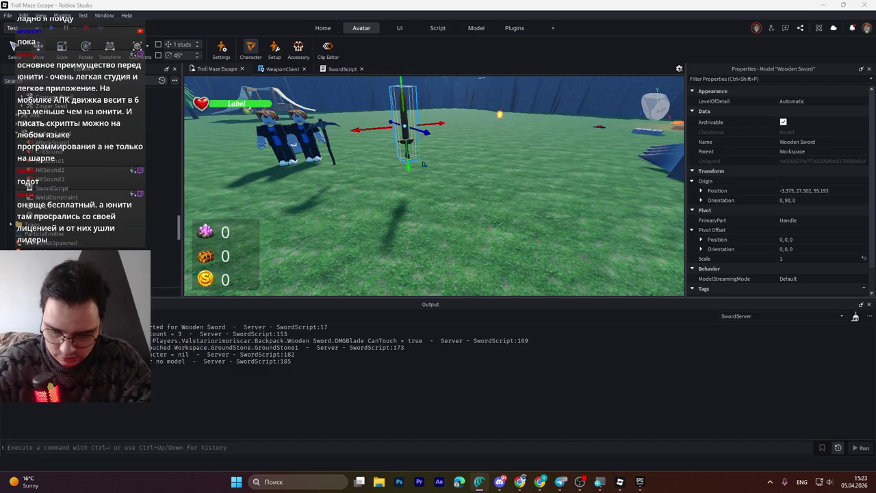
key("alt+shift")
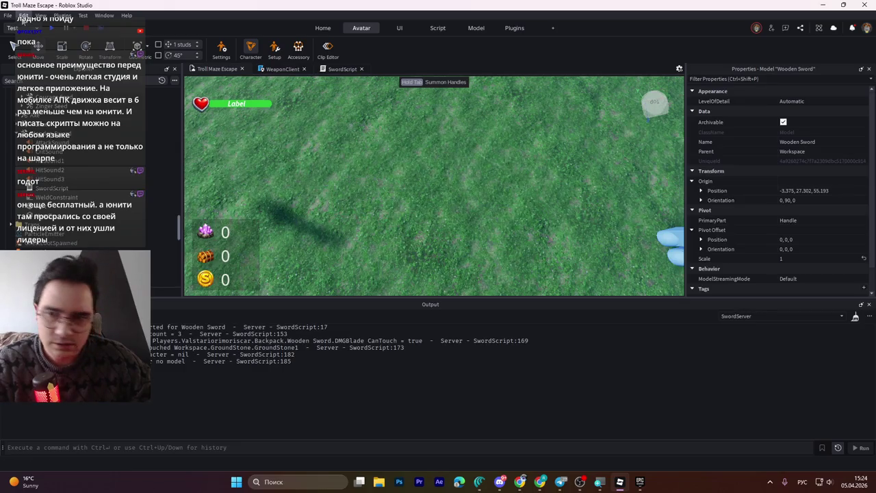
left_click(620, 481)
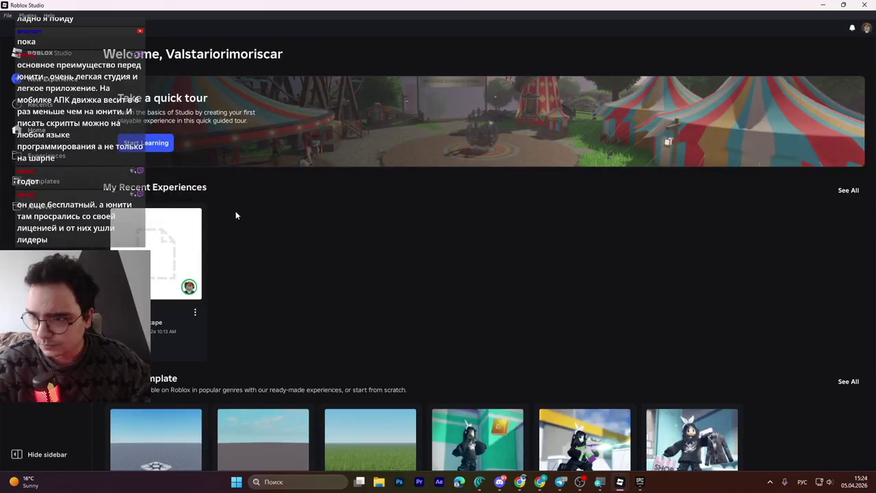
- Close the second Studio start-page window and restore the Troll Maze Escape window
scroll(300, 215, "down", 2)
scroll(300, 215, "down", 1)
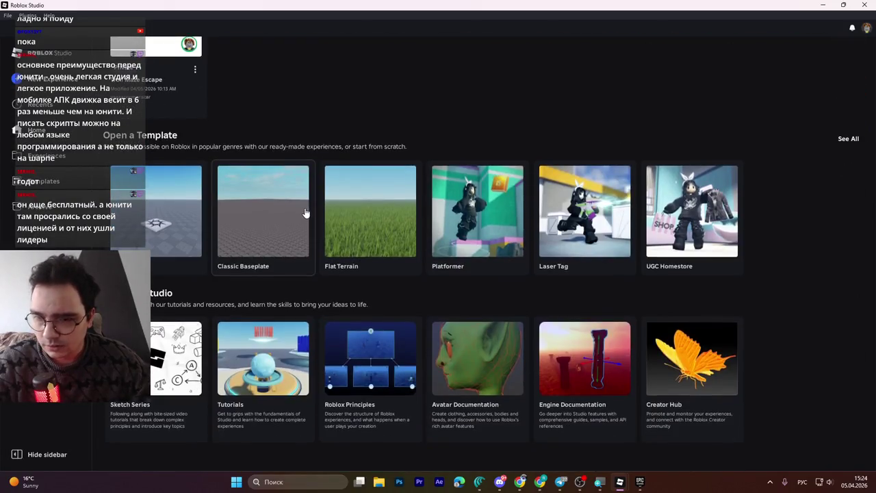
scroll(270, 196, "up", 4)
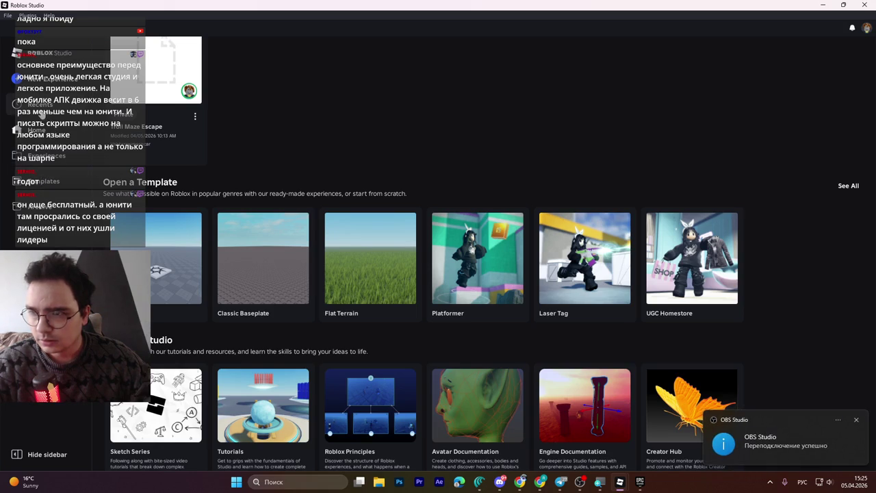
left_click(866, 5)
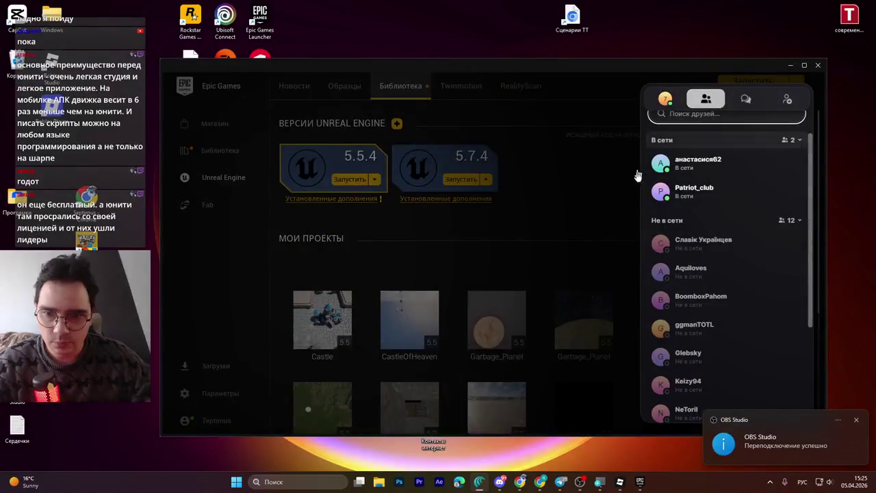
left_click(620, 479)
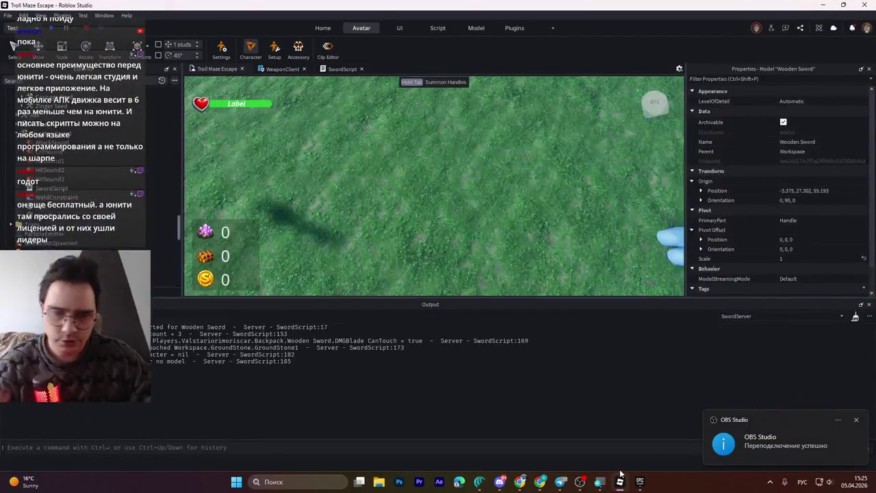
- Add an Untitled custom ribbon tab, then delete it and confirm the deletion
mouse_move(620, 473)
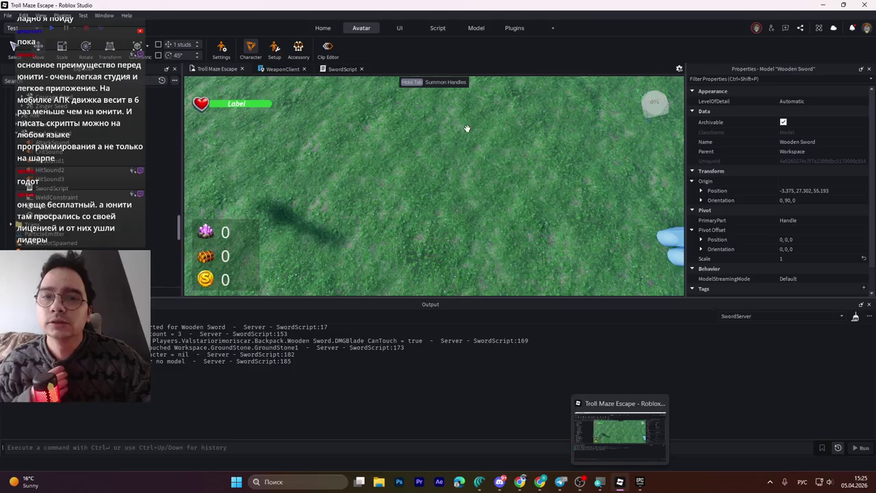
left_click(553, 30)
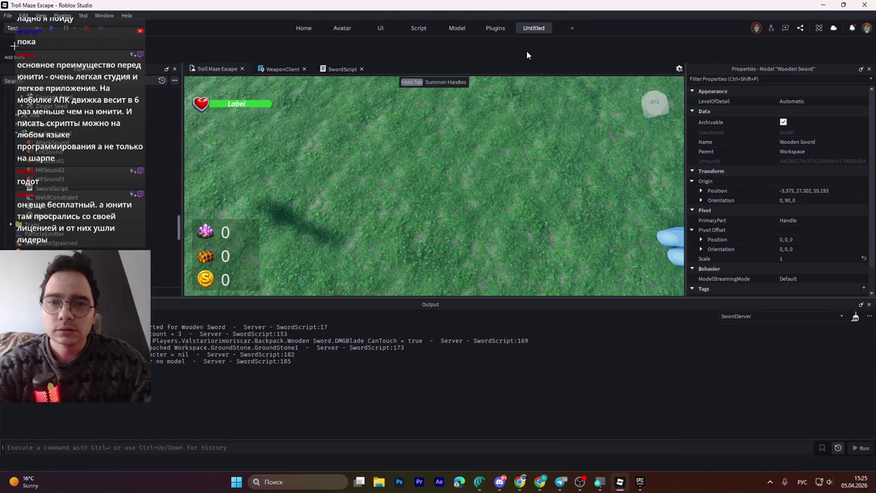
key("Return")
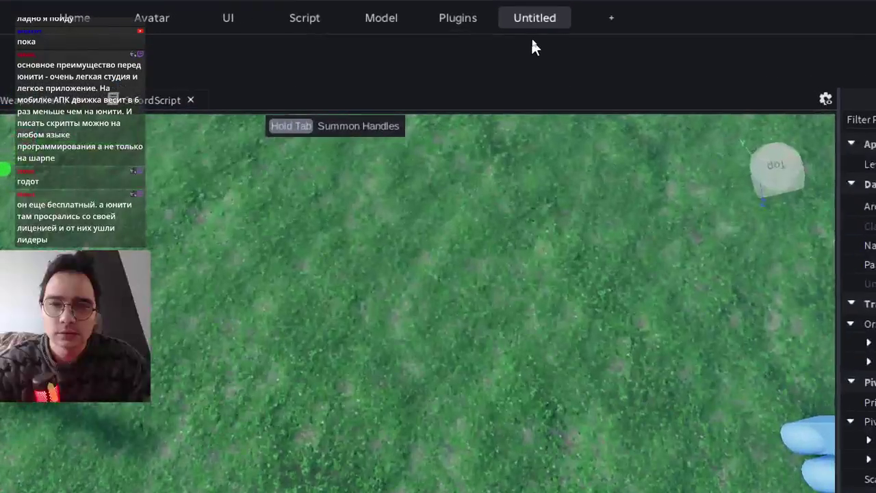
right_click(527, 29)
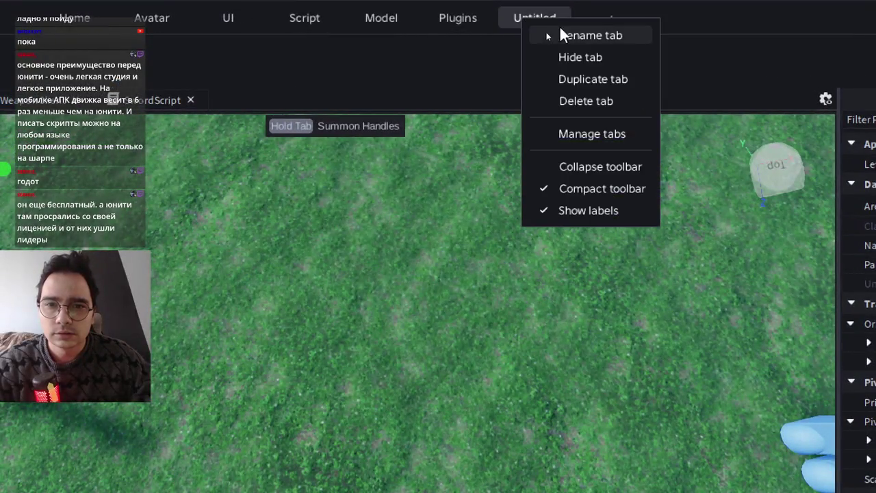
left_click(595, 101)
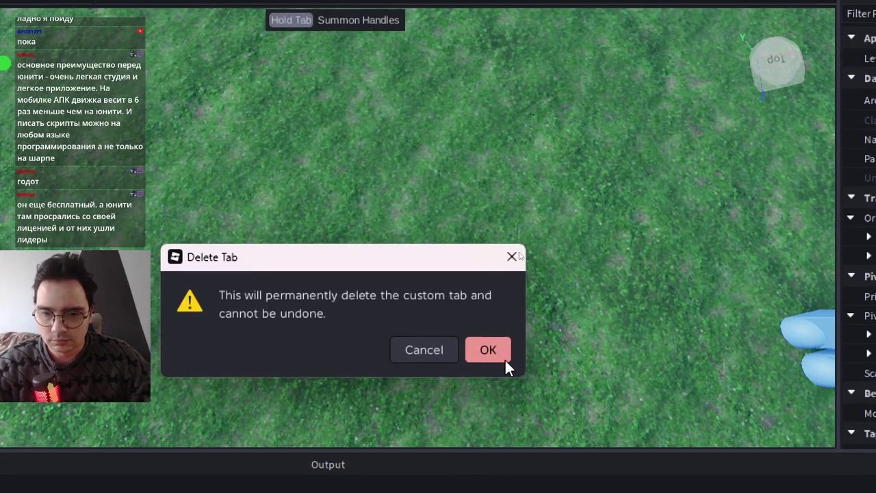
left_click(505, 361)
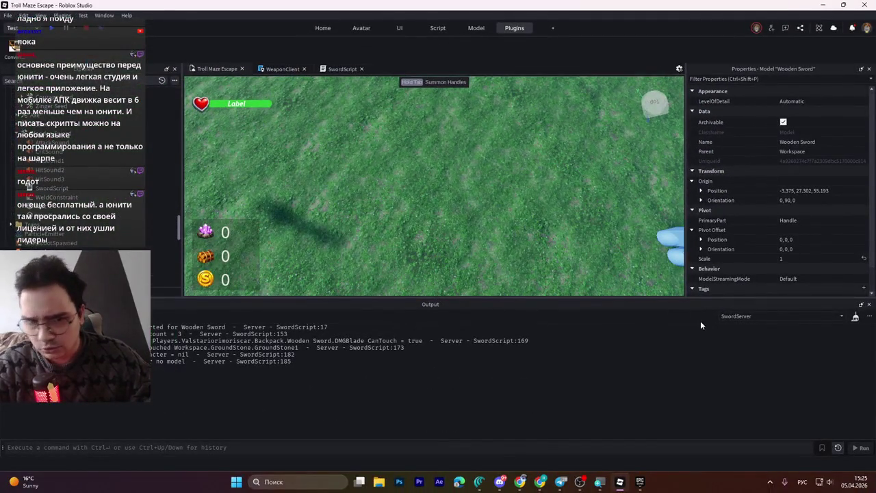
- Remove 'SwordServer' from the Output filter box, then look through the View and Edit menus
left_click(732, 320)
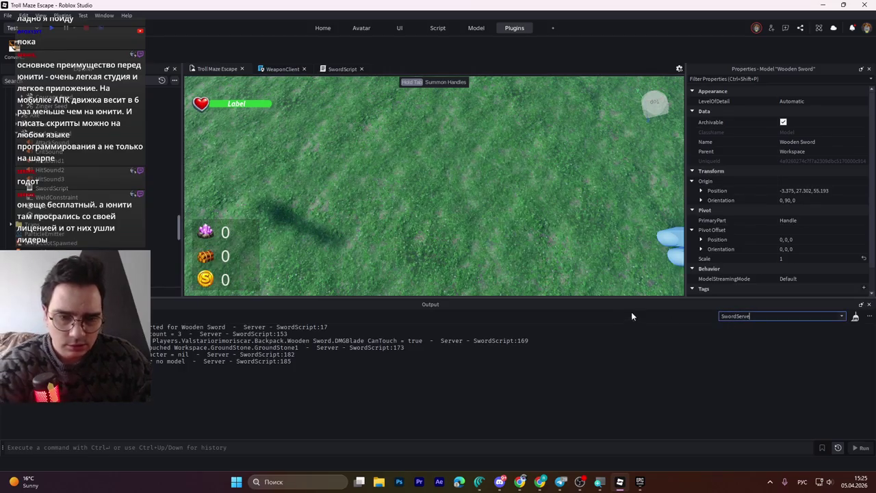
key("BackSpace")
key("BackSpace")
key("BackSpace")
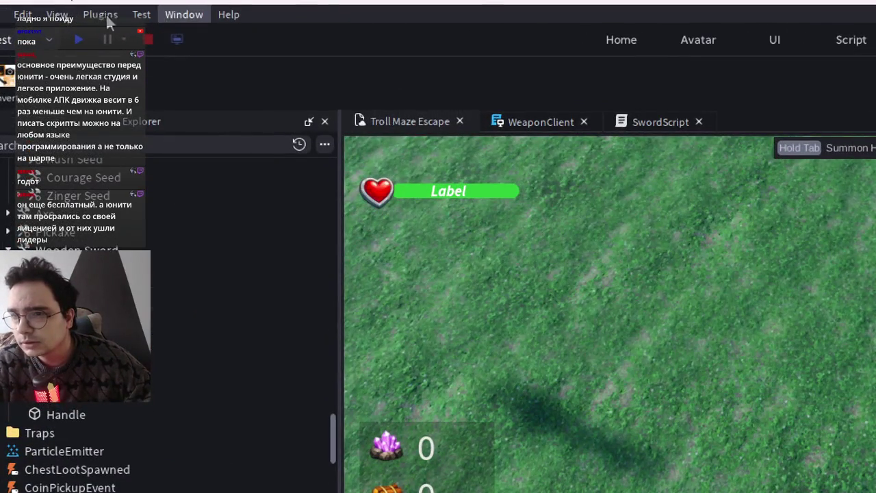
left_click(58, 14)
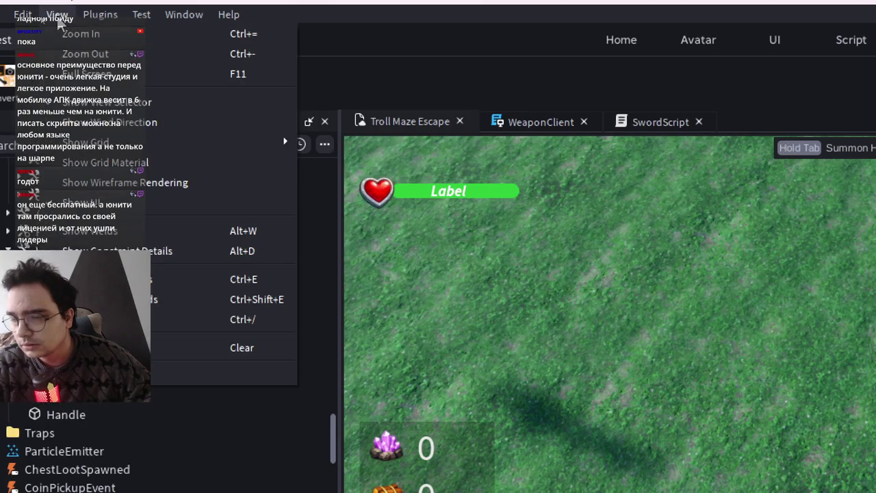
mouse_move(205, 16)
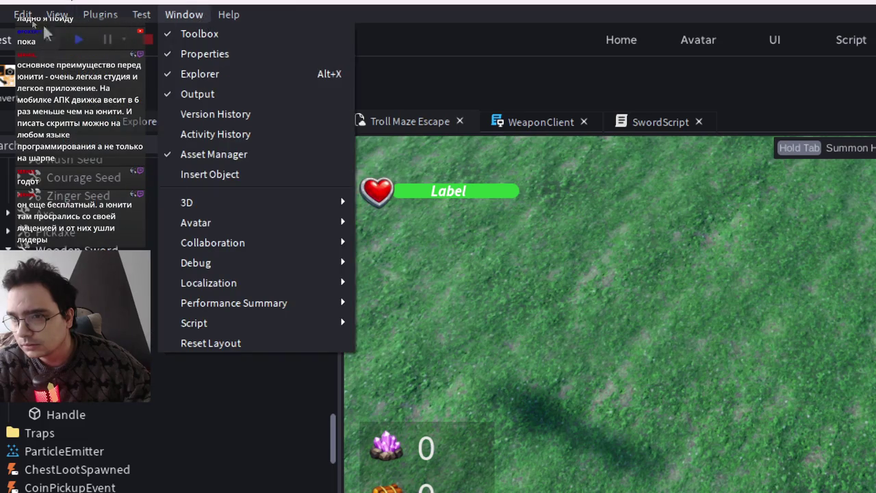
mouse_move(40, 9)
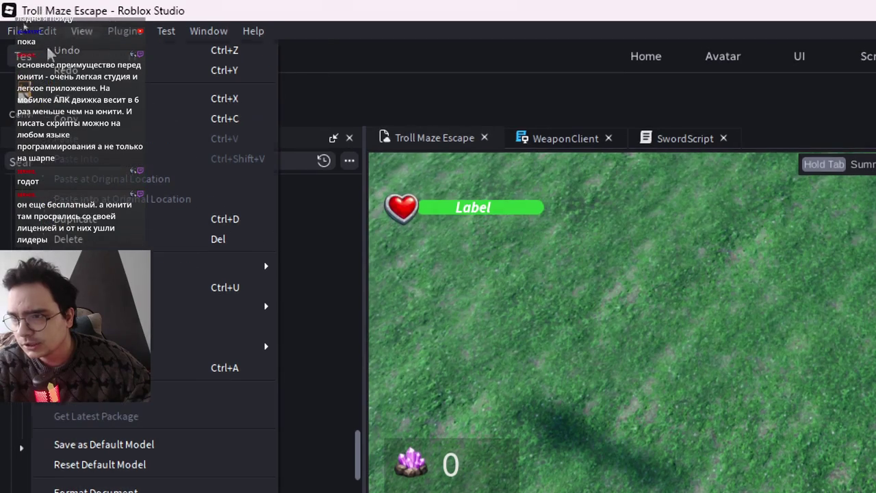
left_click(306, 80)
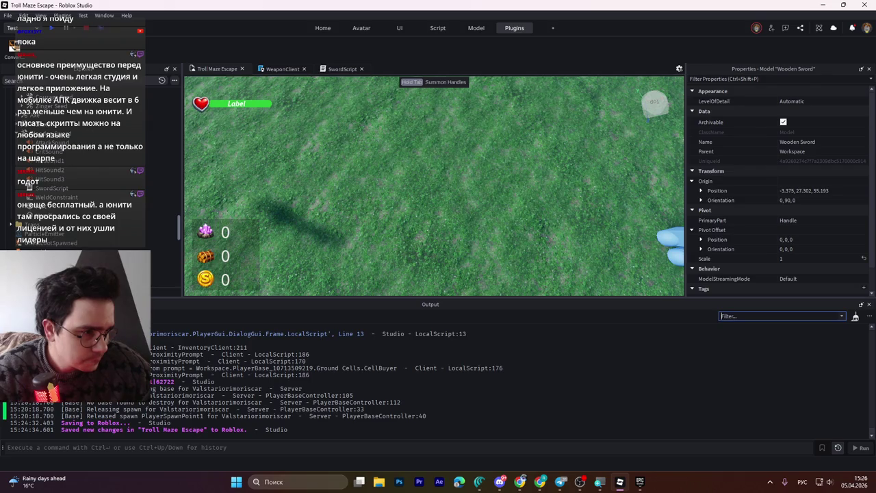
- Alt-tab away and back, then browse the View menu's display options down to Show Grid
key("alt+Tab")
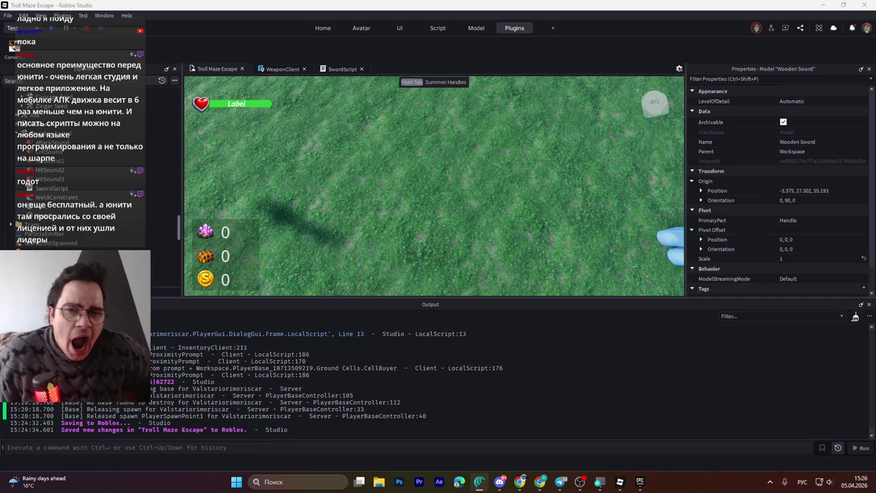
left_click(42, 15)
mouse_move(93, 79)
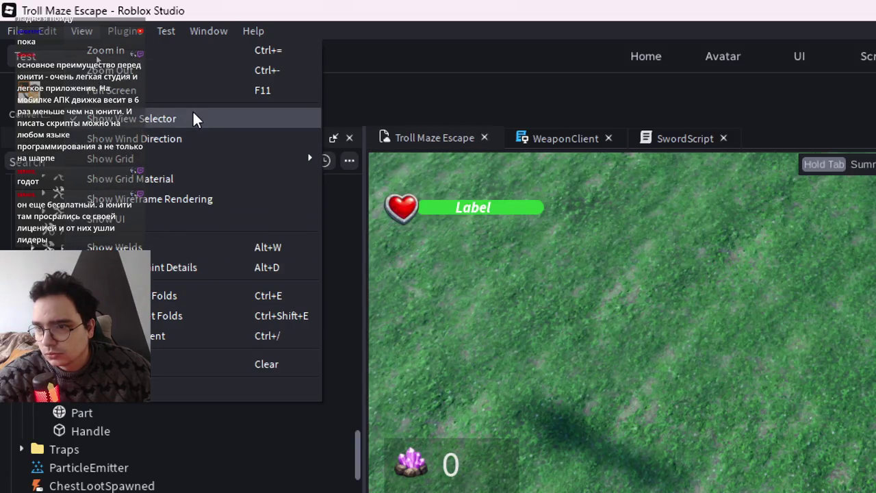
mouse_move(178, 158)
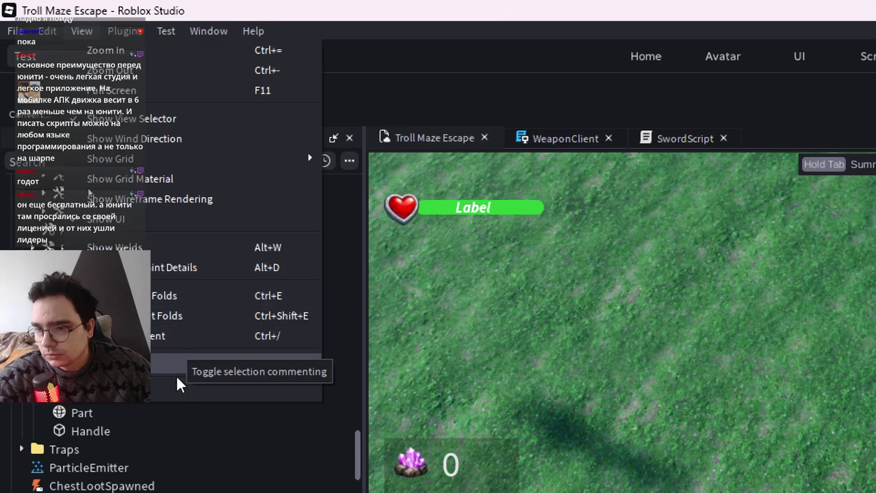
mouse_move(49, 31)
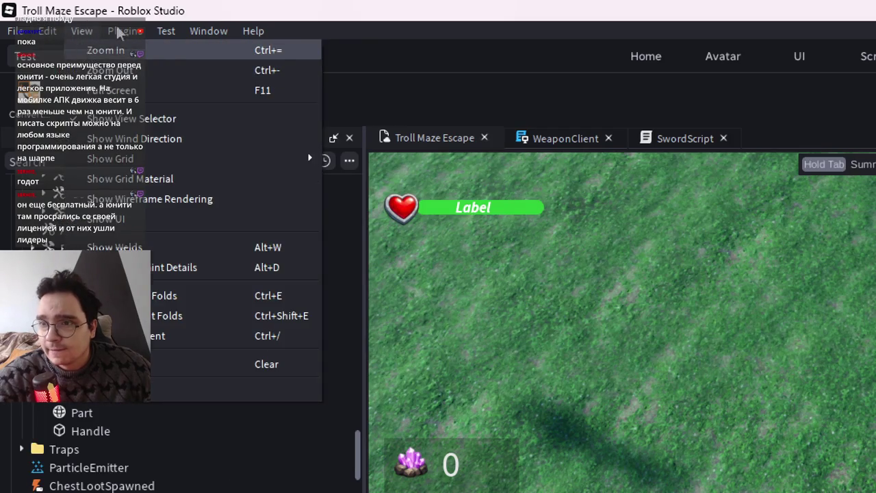
key("Right")
mouse_move(81, 33)
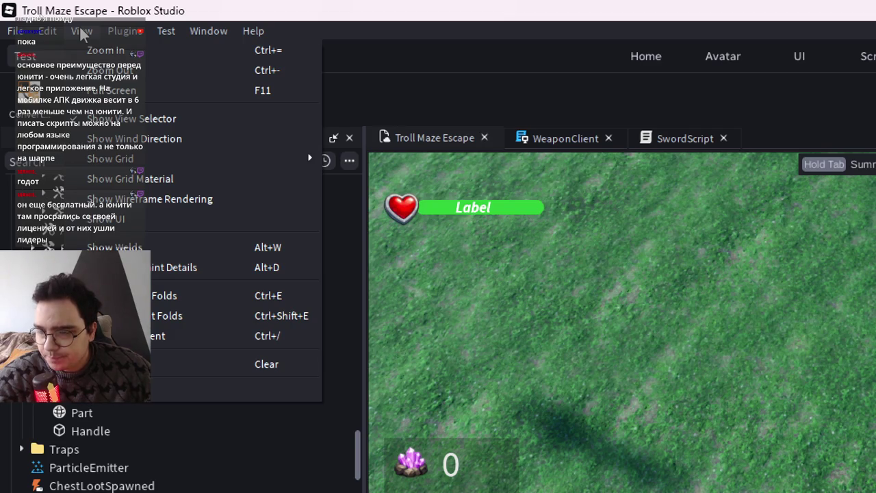
mouse_move(127, 164)
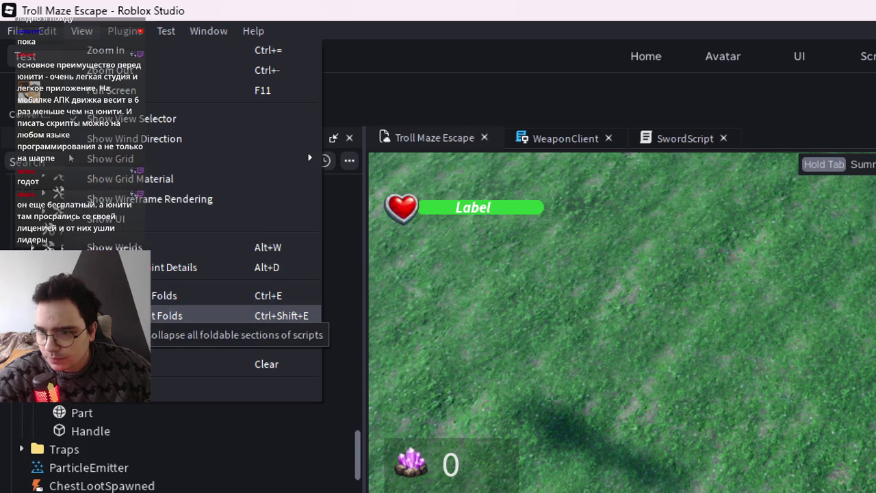
mouse_move(167, 32)
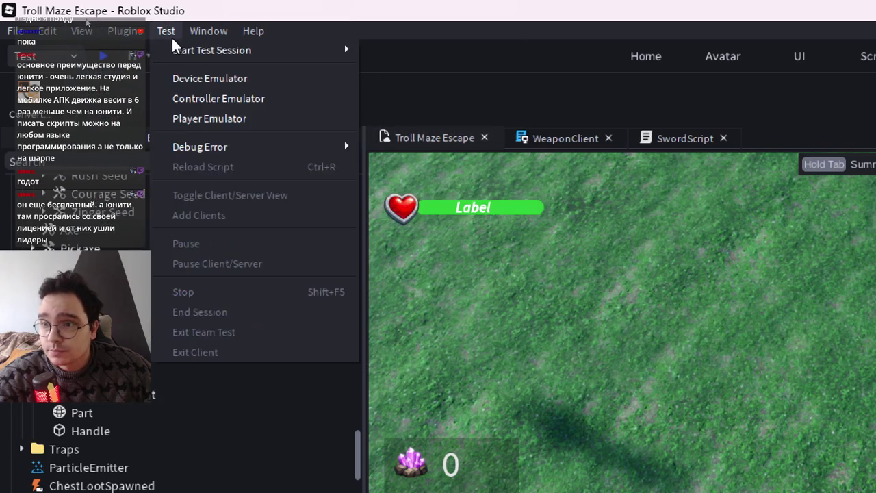
mouse_move(203, 30)
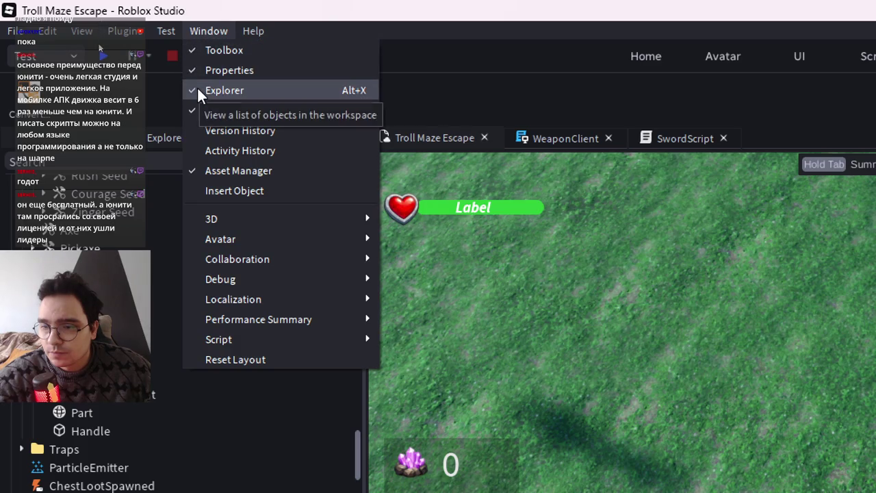
mouse_move(280, 306)
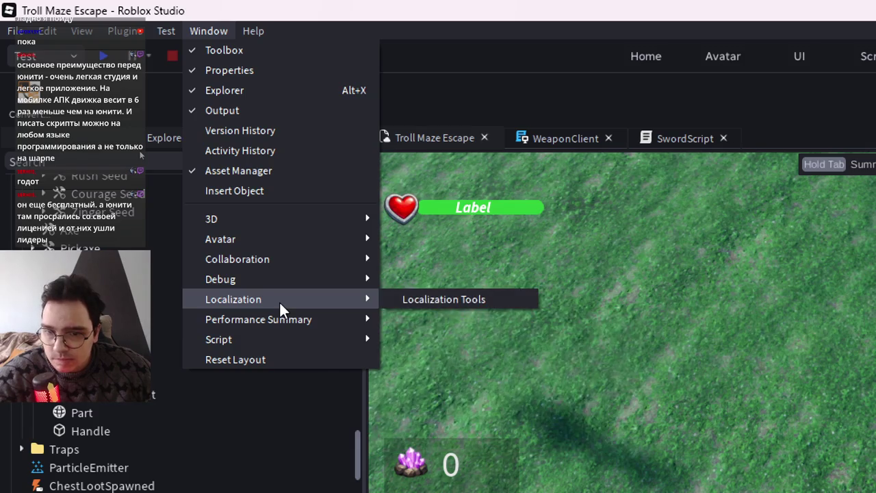
left_click(419, 22)
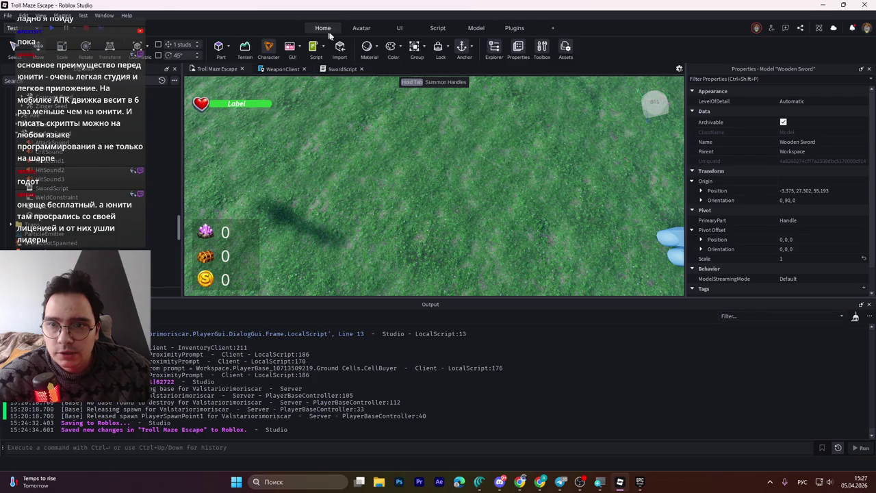
- On the Home tab, open the Terrain editor and close it again
left_click(307, 33)
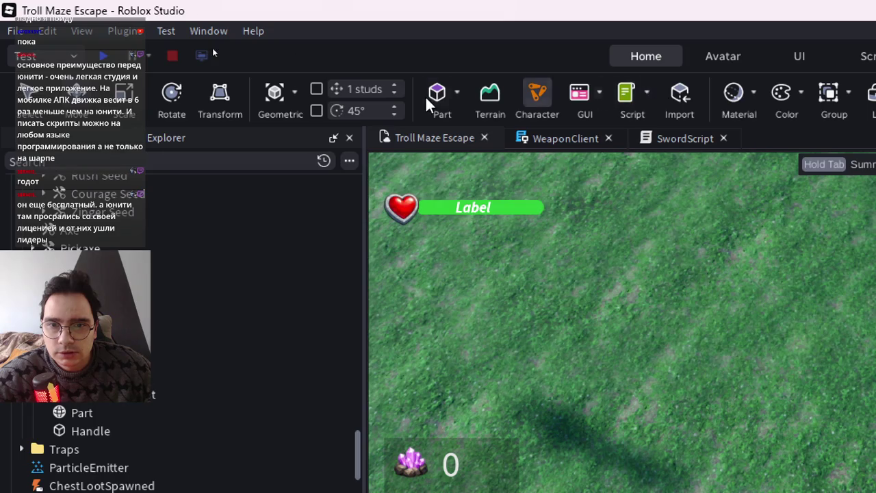
left_click(491, 96)
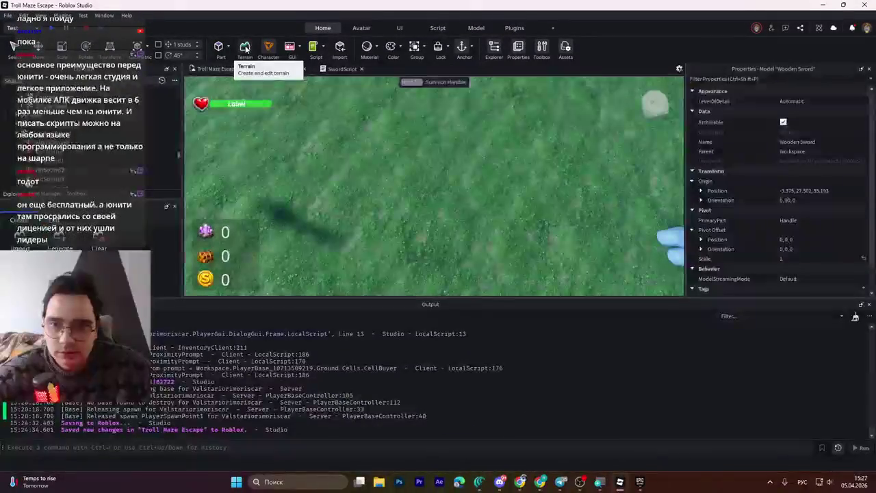
scroll(103, 158, "down", 5)
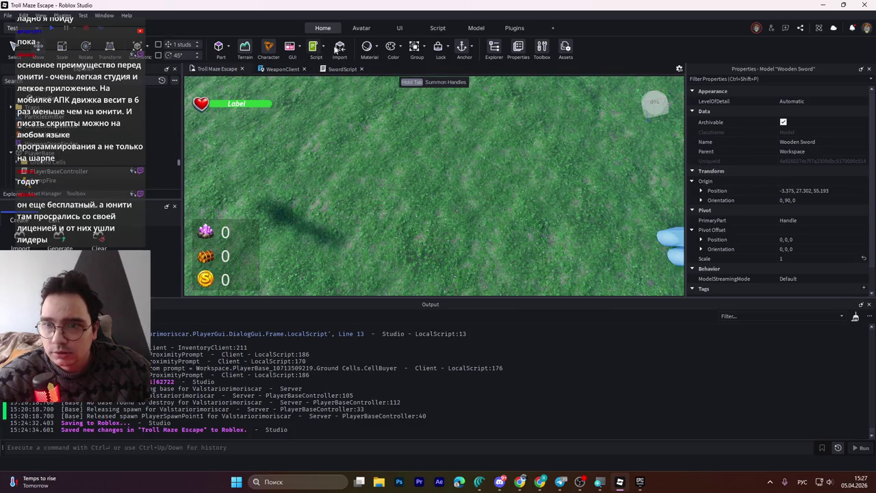
left_click(247, 46)
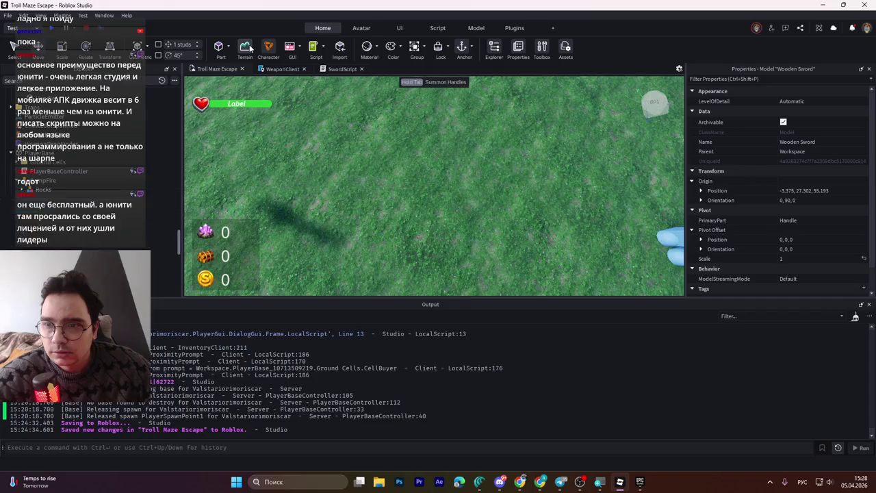
- Collapse Wooden Sword in Explorer and scroll up to the top of Workspace
scroll(164, 199, "up", 5)
scroll(186, 194, "up", 5)
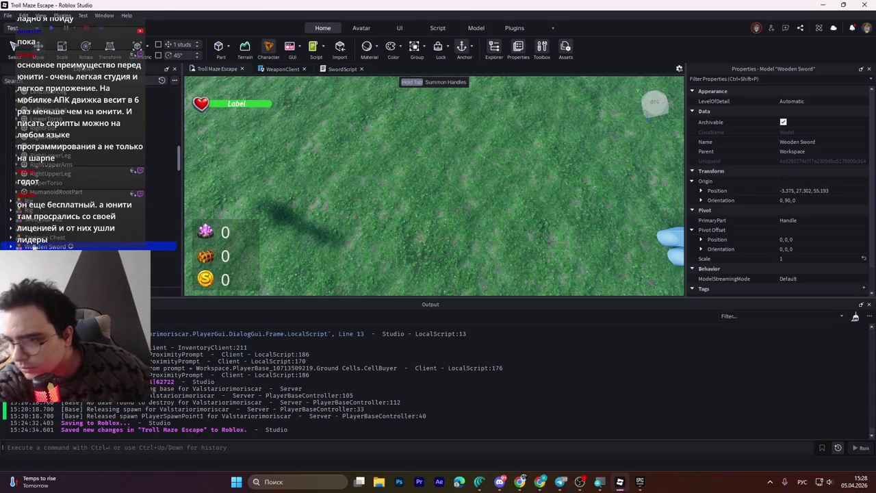
scroll(61, 186, "down", 3)
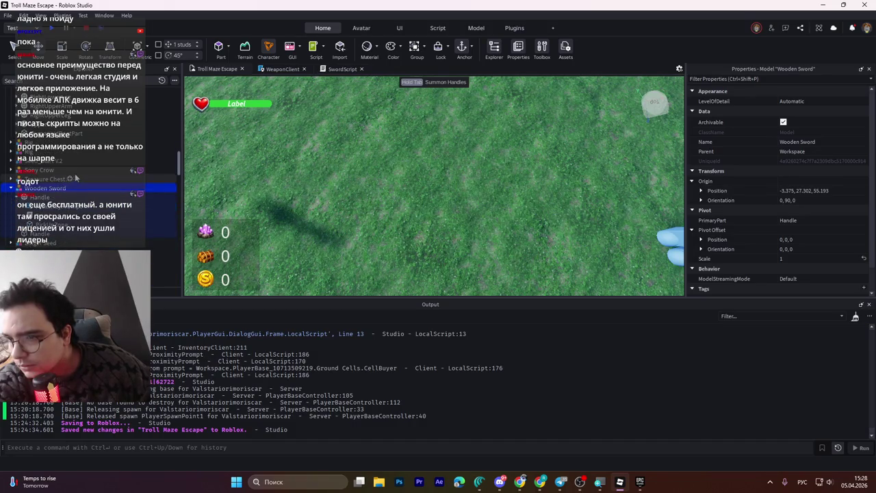
left_click(11, 188)
scroll(48, 195, "up", 8)
scroll(56, 193, "up", 5)
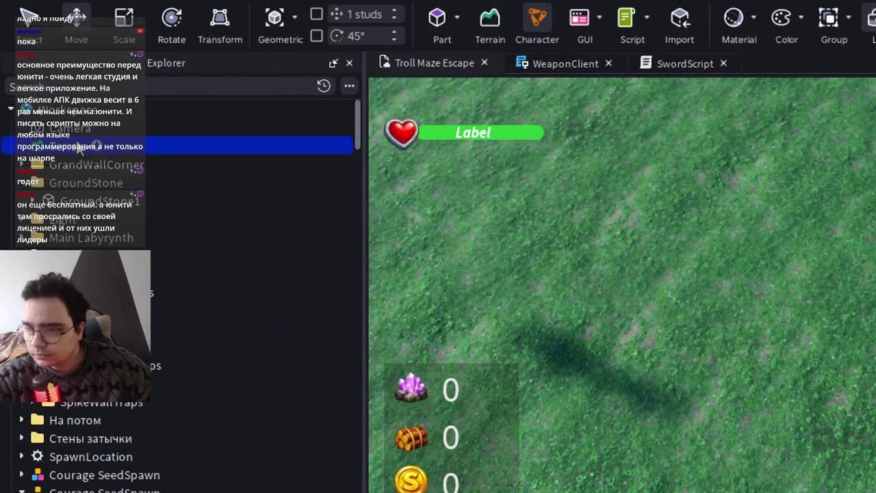
- Search Explorer for 'Terrain' to select Workspace > Terrain, then clear the search
key("F2")
left_click(102, 86)
type("Terrain")
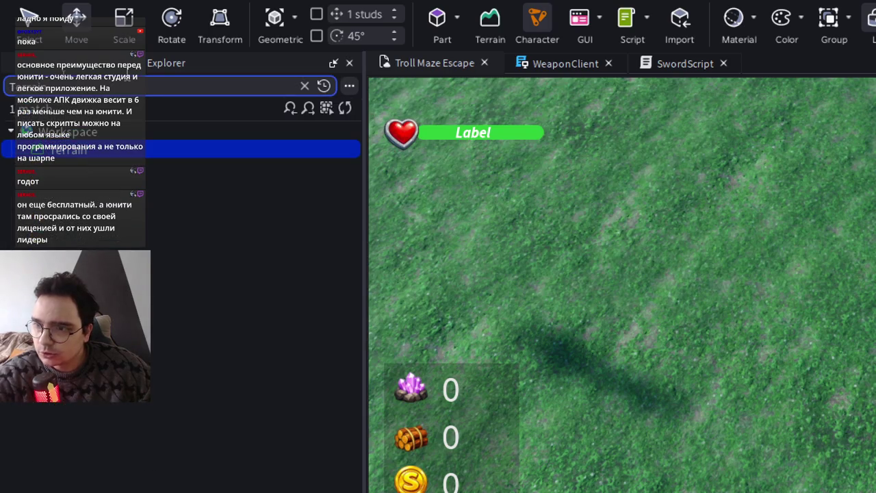
key("BackSpace")
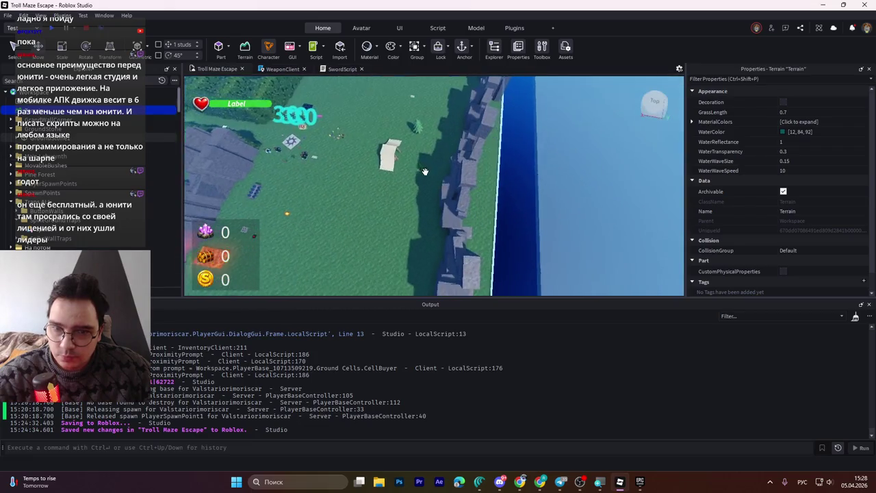
- Try deleting the terrain and dismiss the 'No terrain to clear' warning
left_click(32, 111)
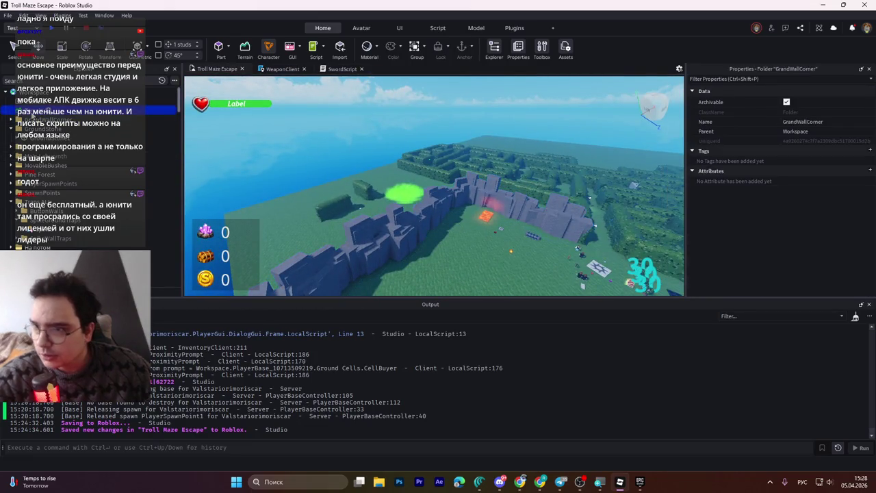
left_click(37, 128)
key("Delete")
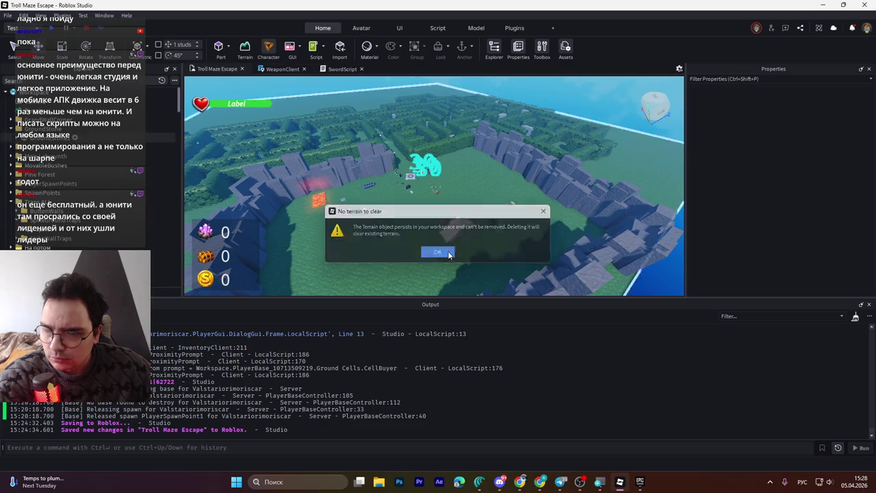
left_click(447, 252)
- Reselect Terrain and drag the viewport/Output splitter down to enlarge the 3D view
left_click(41, 100)
left_click(43, 111)
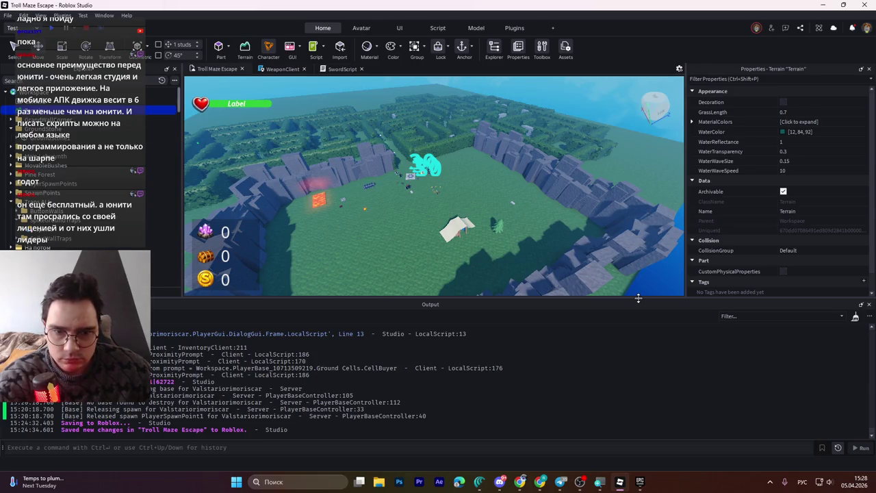
left_click_drag(638, 299, 635, 333)
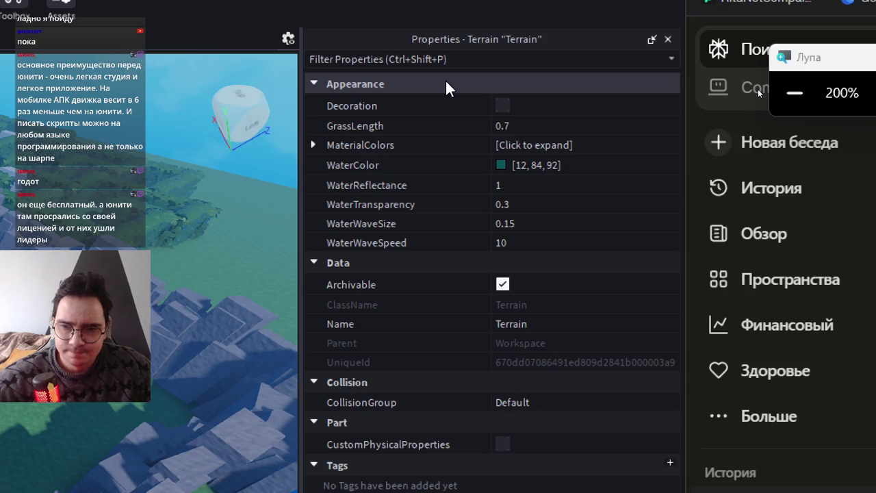
key("super+Escape")
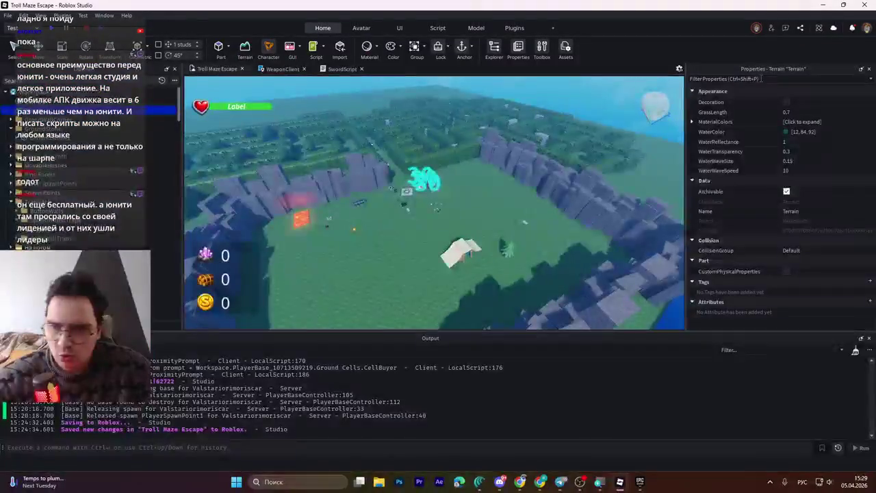
- Orbit over the arena floor and, in the Terrain Editor, draw a region box on the grass
scroll(534, 179, "up", 5)
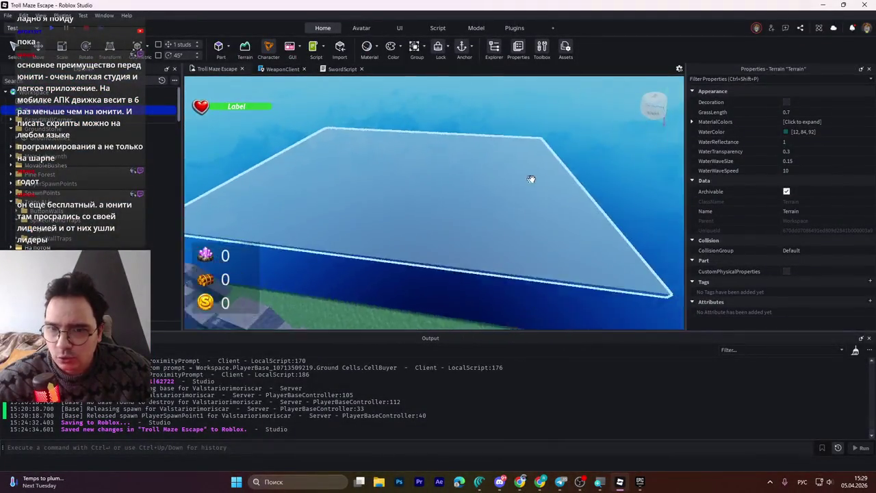
scroll(534, 179, "down", 5)
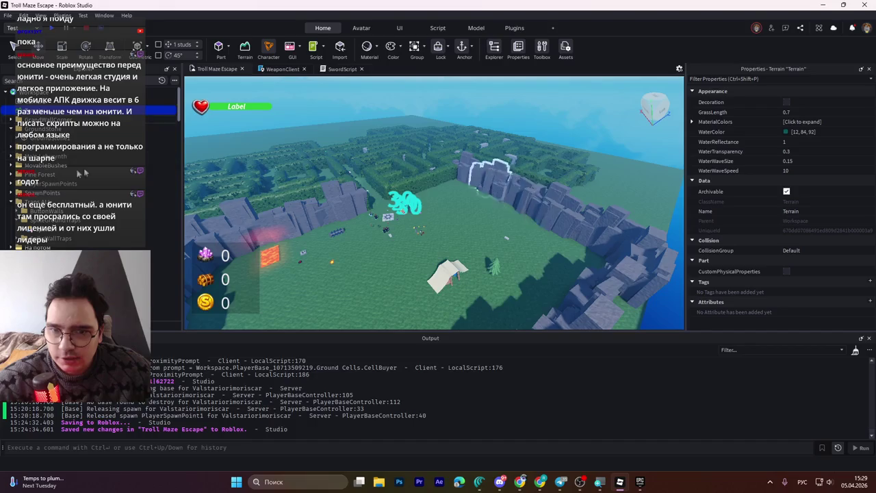
mouse_move(294, 189)
left_mouse_down()
mouse_move(422, 199)
mouse_move(360, 212)
left_mouse_up()
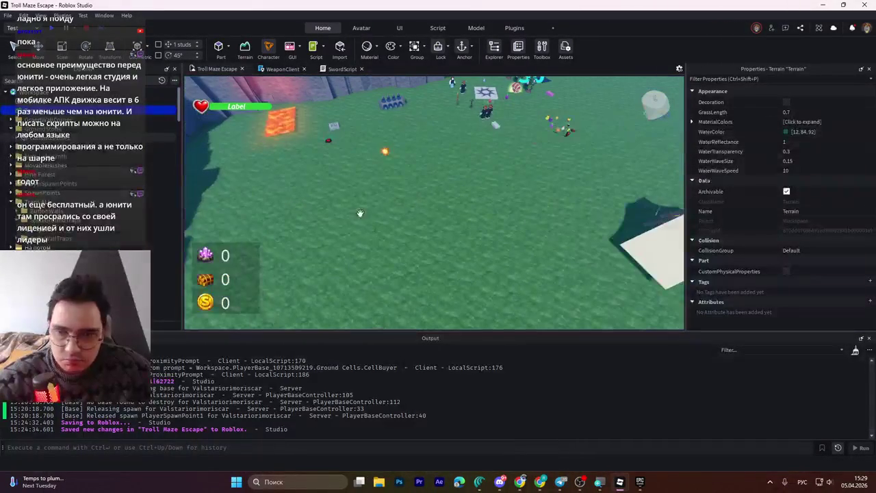
left_click(245, 48)
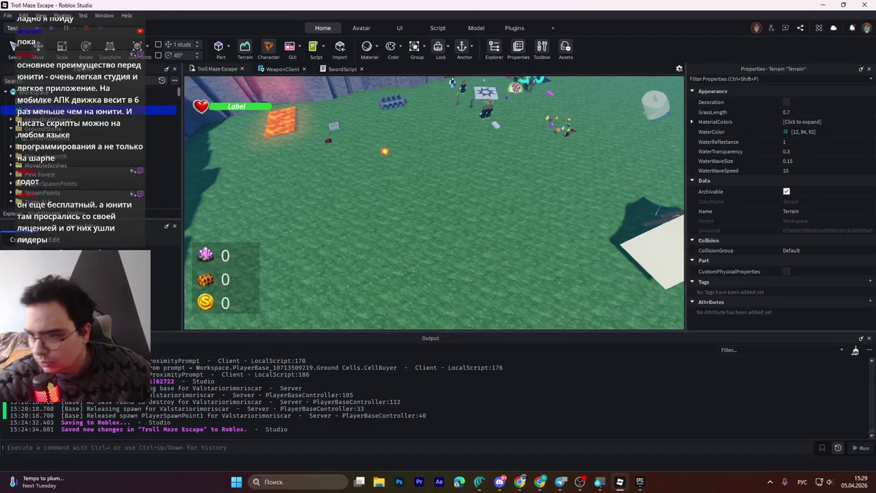
mouse_move(273, 183)
left_mouse_down()
mouse_move(439, 211)
mouse_move(426, 189)
left_mouse_up()
mouse_move(404, 132)
left_mouse_down()
mouse_move(397, 85)
mouse_move(382, 141)
mouse_move(407, 173)
left_mouse_up()
- Raise the region 24 studs, then 4 more, then lower it back to ground level
scroll(471, 233, "up", 5)
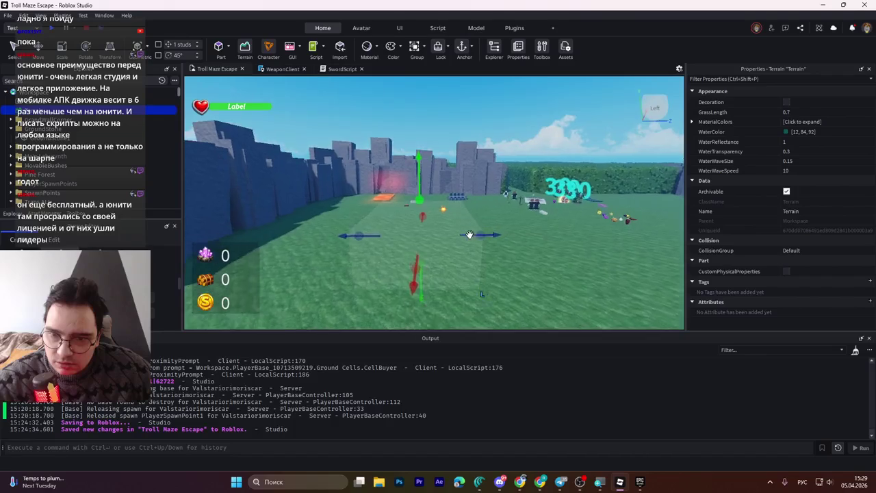
scroll(470, 232, "down", 5)
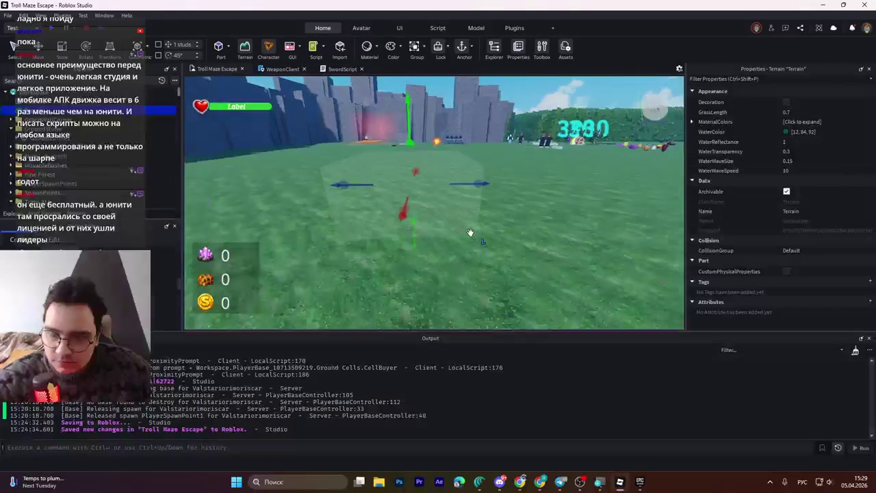
scroll(470, 233, "down", 5)
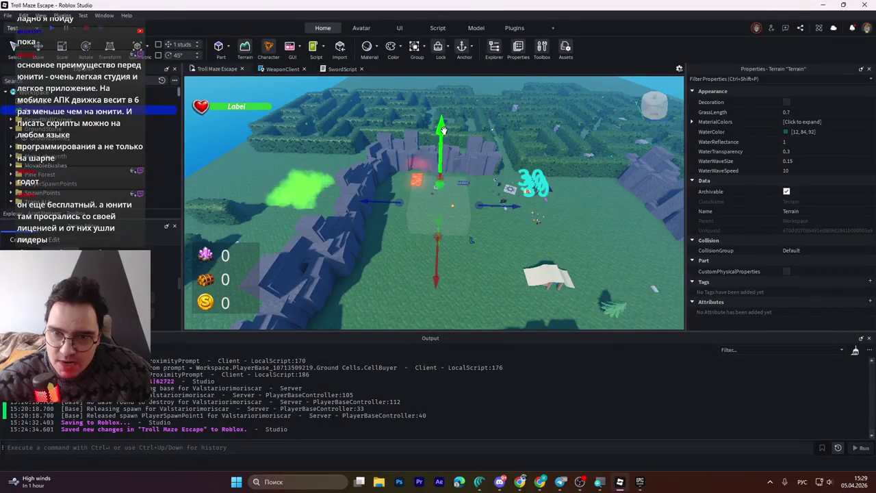
left_click_drag(443, 128, 446, 136)
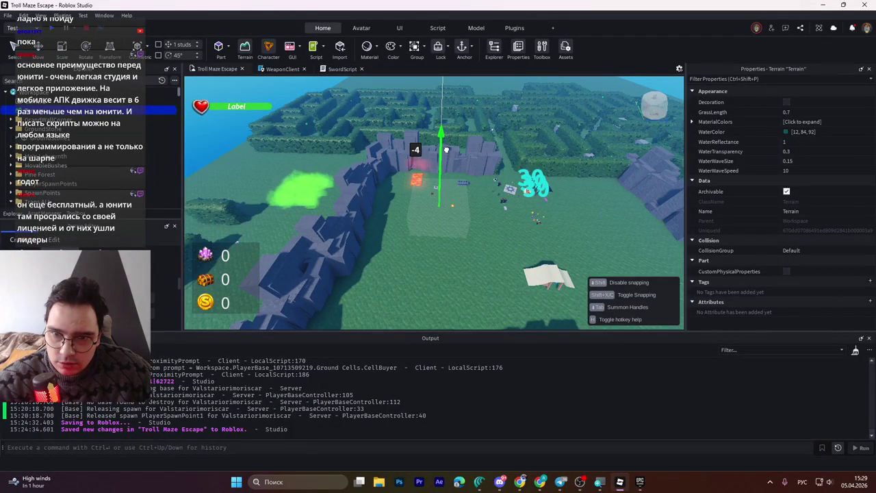
scroll(444, 147, "up", 10)
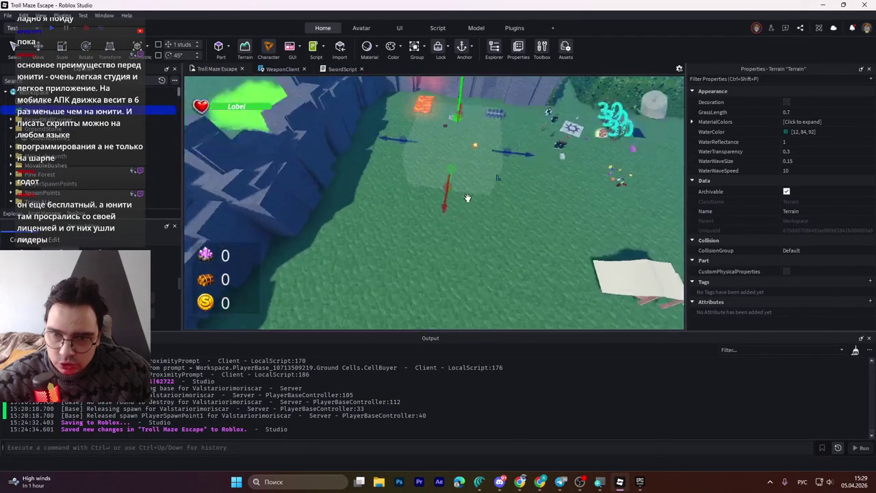
scroll(466, 196, "up", 5)
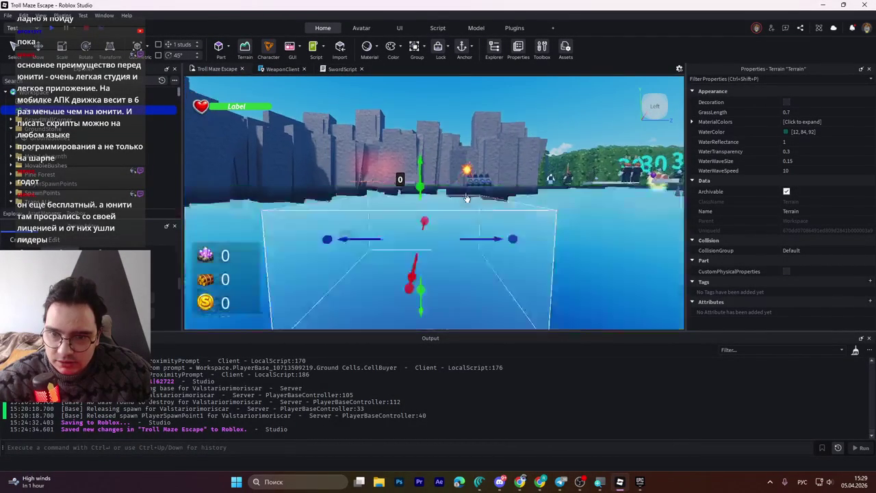
mouse_move(420, 160)
left_mouse_down()
mouse_move(413, 152)
mouse_move(405, 195)
mouse_move(422, 189)
mouse_move(421, 179)
left_mouse_up()
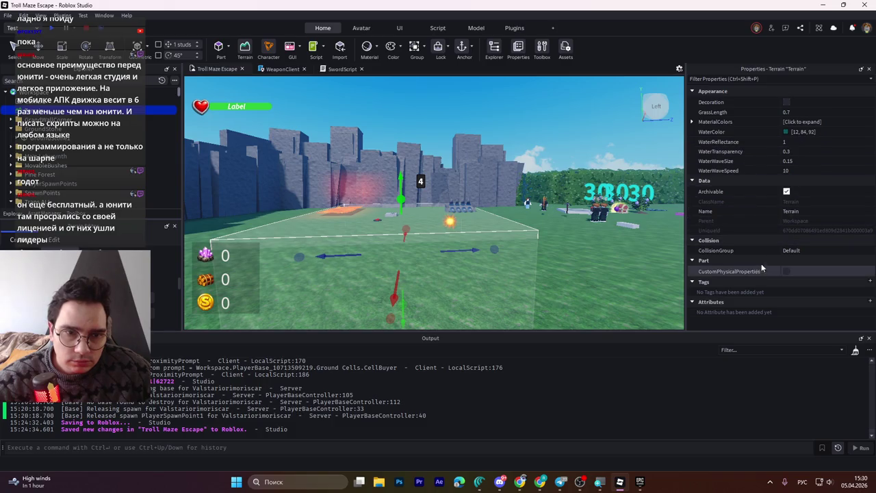
left_click_drag(400, 183, 404, 175)
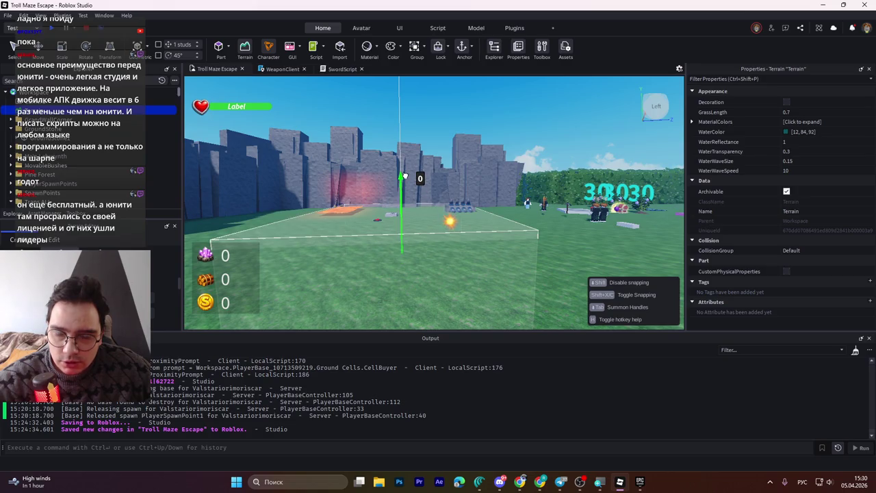
left_click_drag(406, 182, 407, 184)
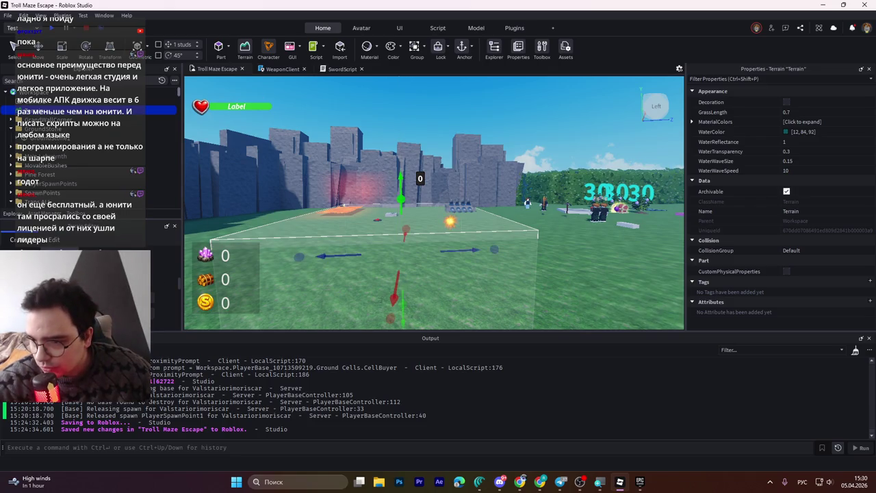
left_click_drag(402, 179, 402, 189)
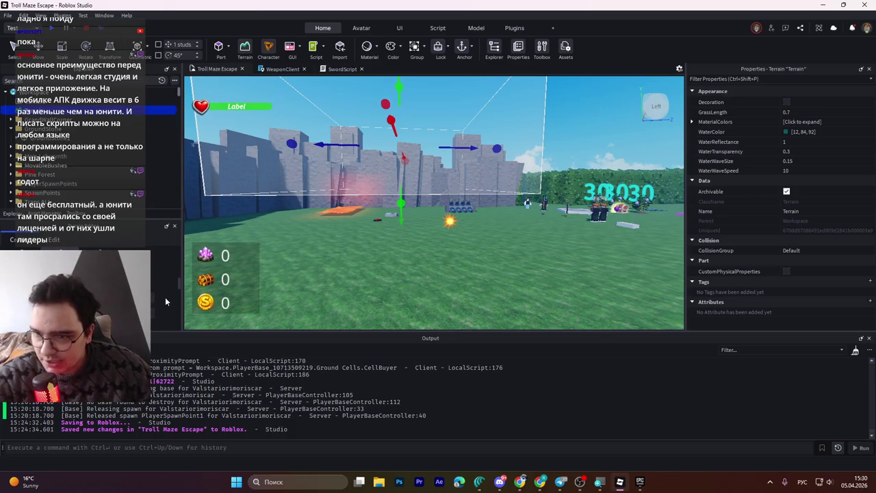
scroll(495, 230, "up", 5)
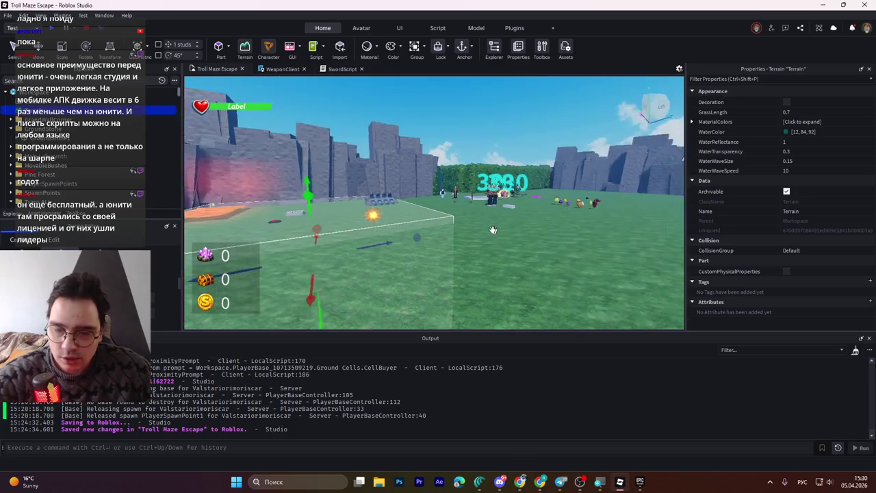
scroll(494, 230, "up", 10)
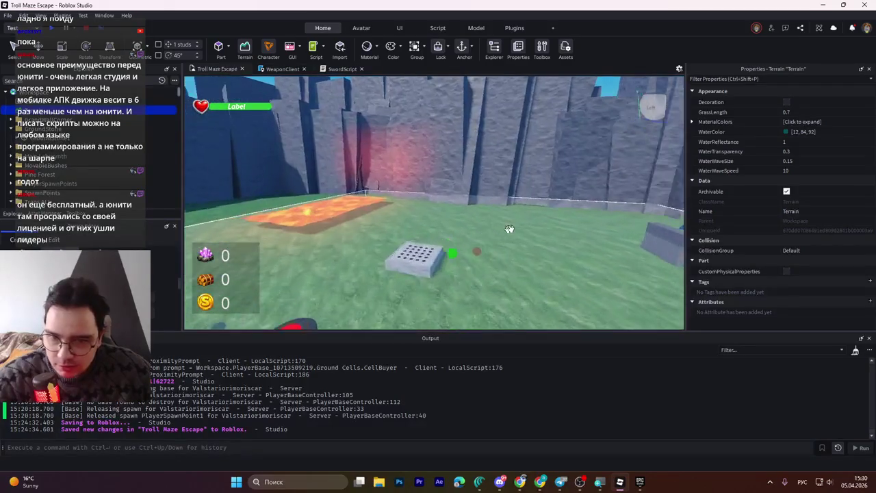
scroll(495, 230, "down", 5)
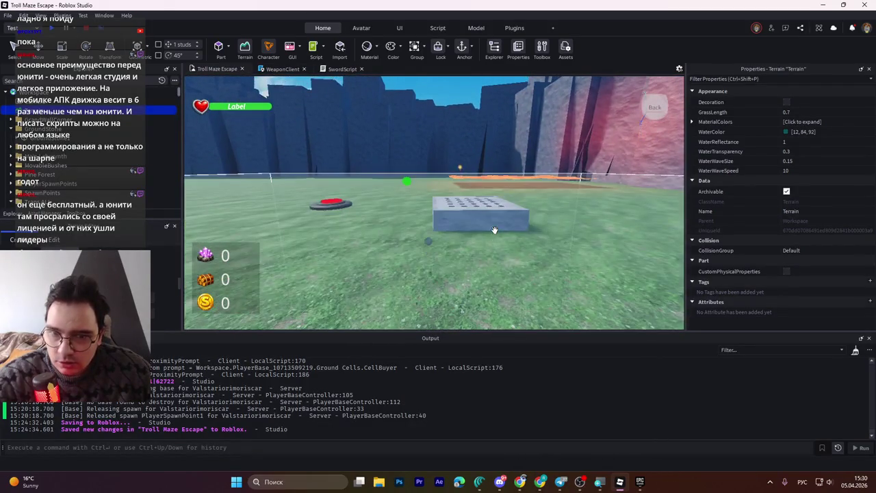
scroll(494, 230, "down", 8)
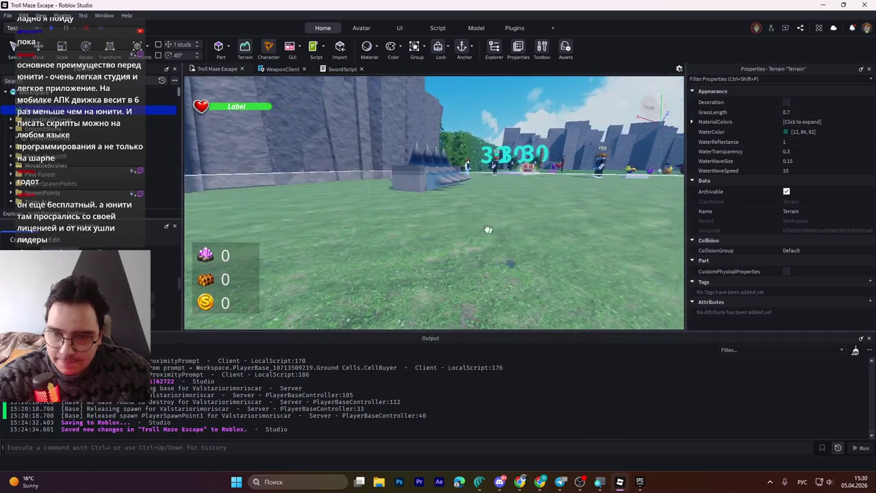
scroll(495, 230, "down", 8)
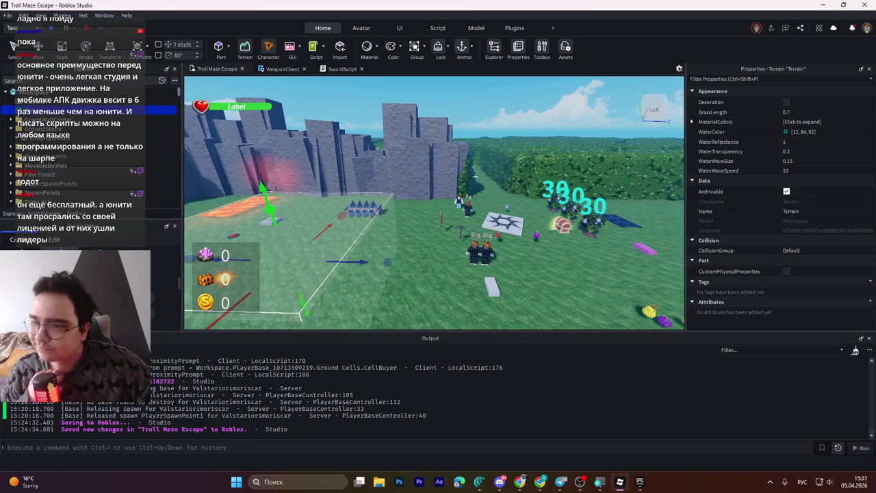
scroll(426, 257, "down", 5)
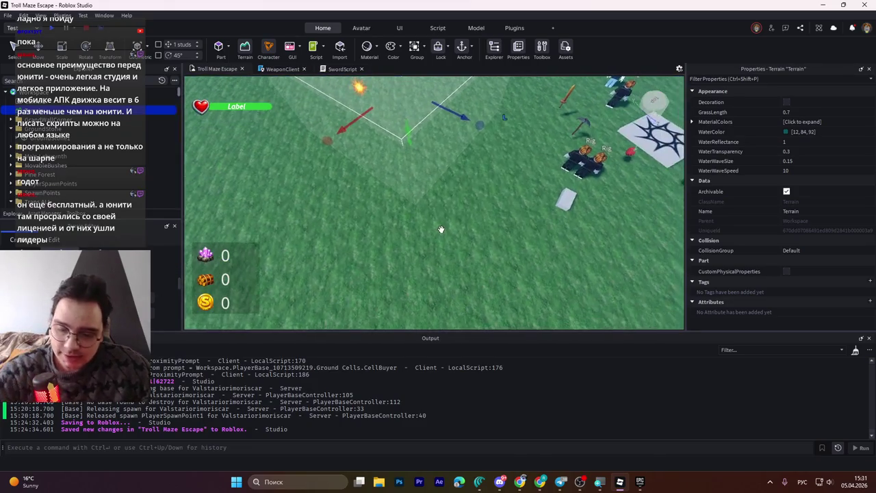
scroll(441, 229, "down", 6)
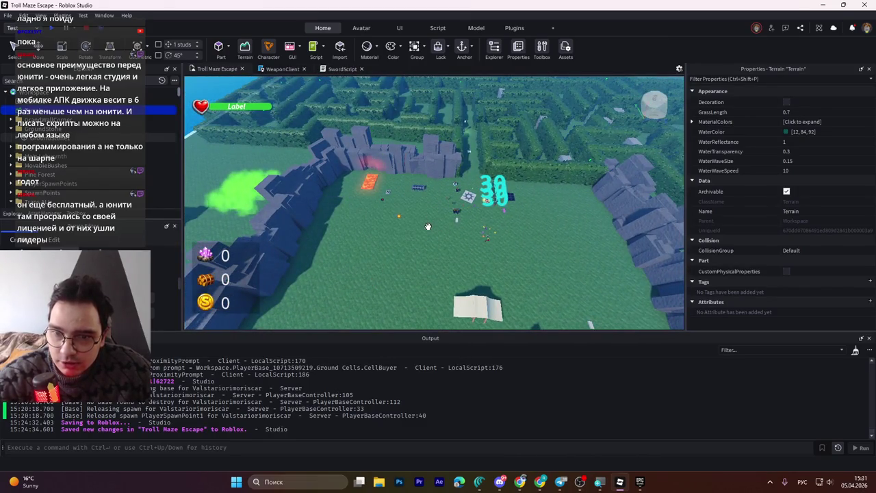
scroll(428, 226, "up", 3)
left_click(54, 120)
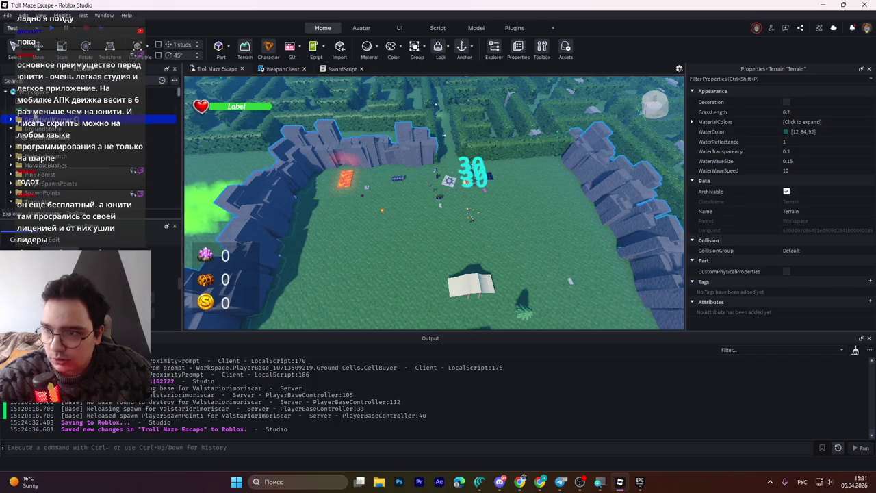
- Select the ground plate in Explorer and show its move handles
left_click(55, 110)
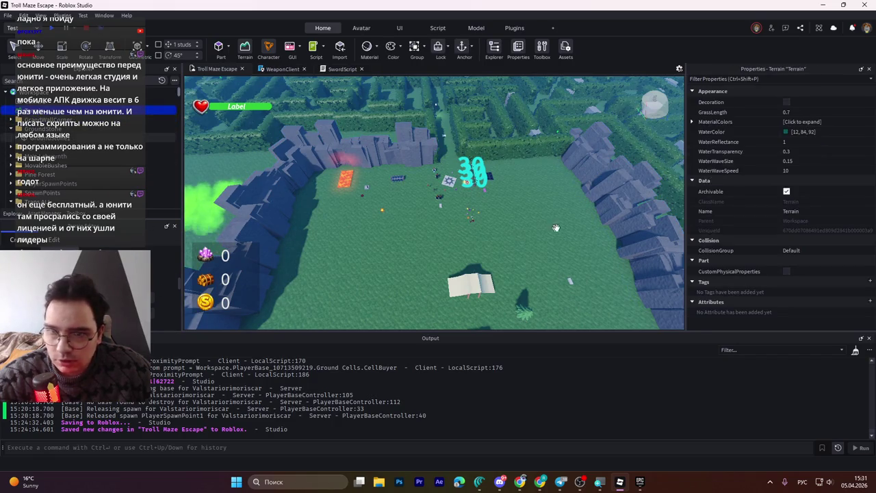
scroll(398, 250, "up", 2)
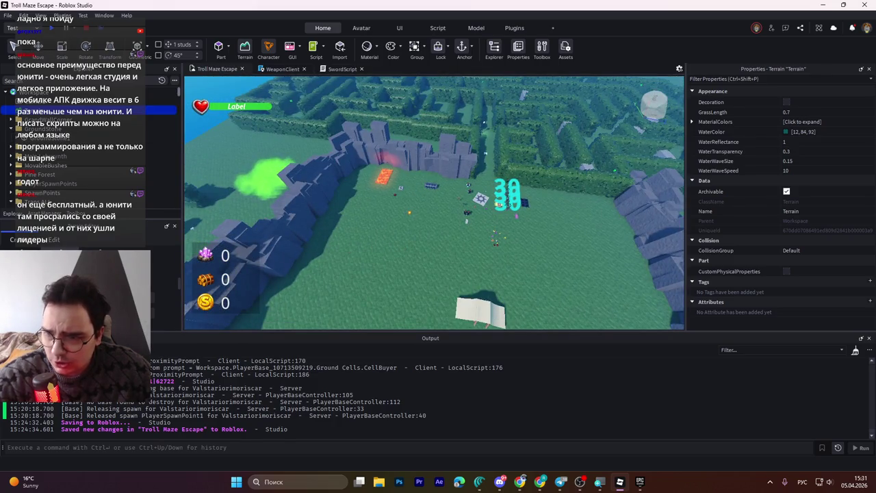
key("ctrl+v")
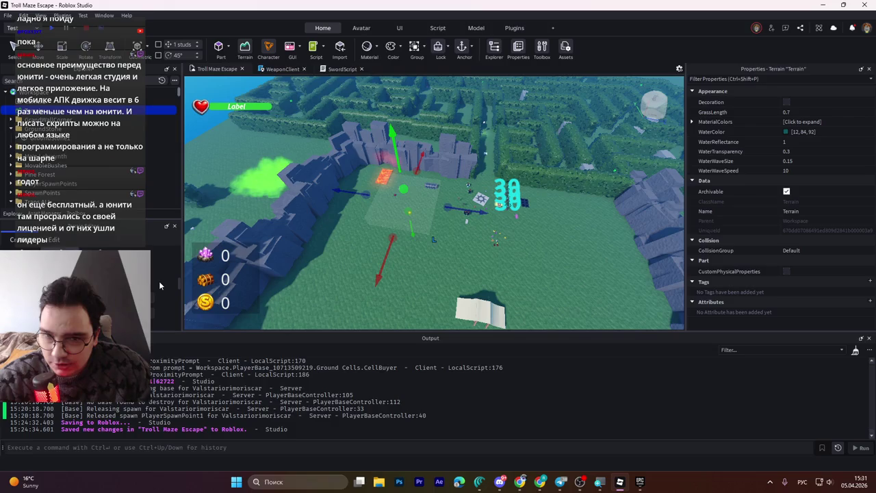
- Fly the camera with E, Q and F below and above the terrain to inspect the buried plate
left_click_drag(302, 260, 322, 256)
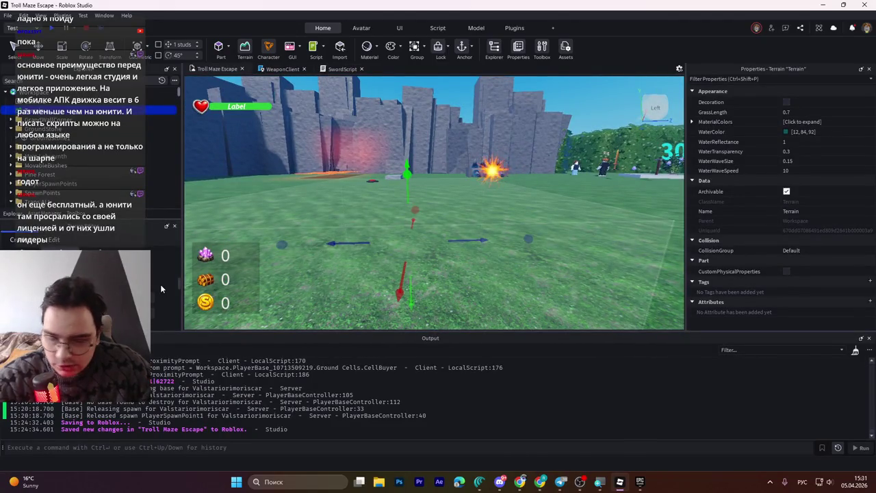
key("e")
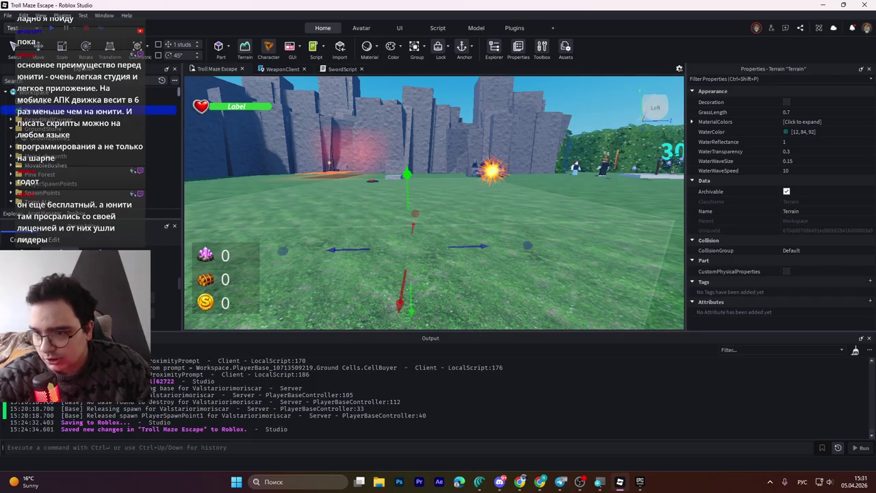
key("e")
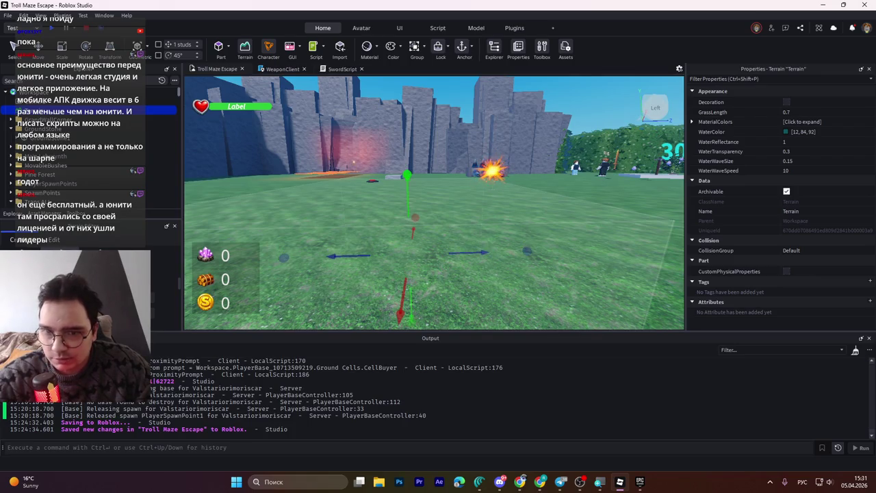
scroll(356, 243, "up", 5)
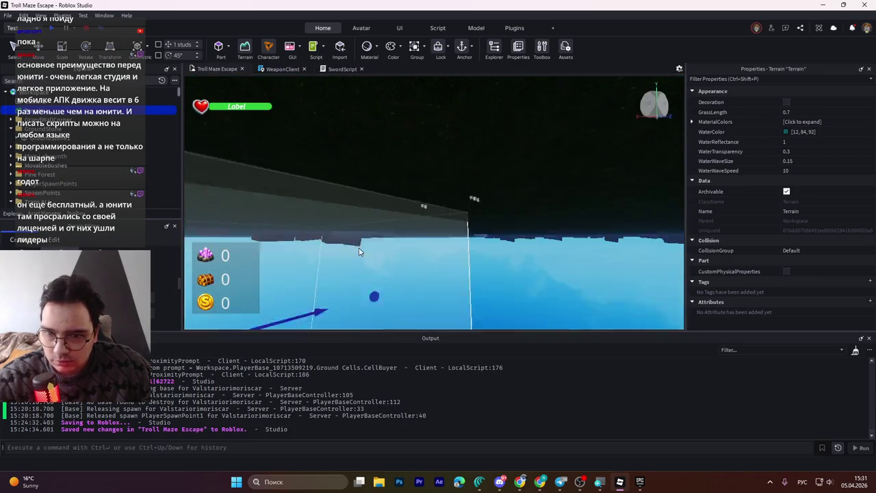
scroll(359, 252, "up", 5)
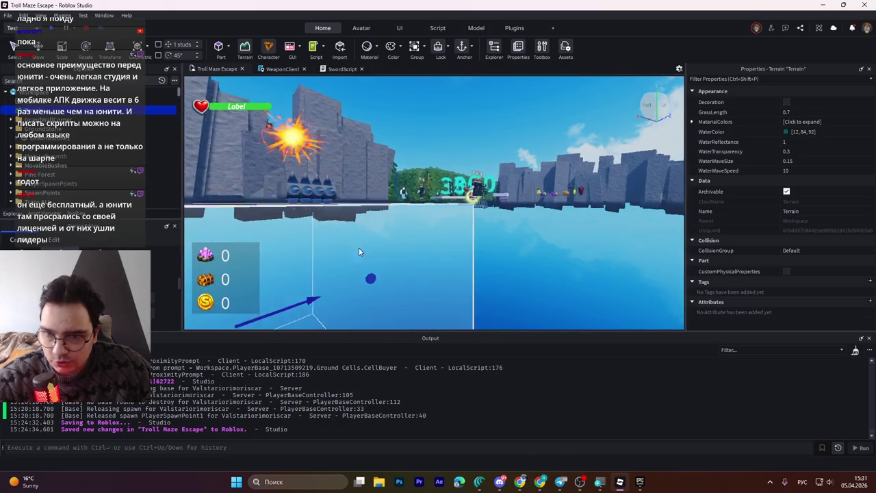
scroll(359, 252, "down", 5)
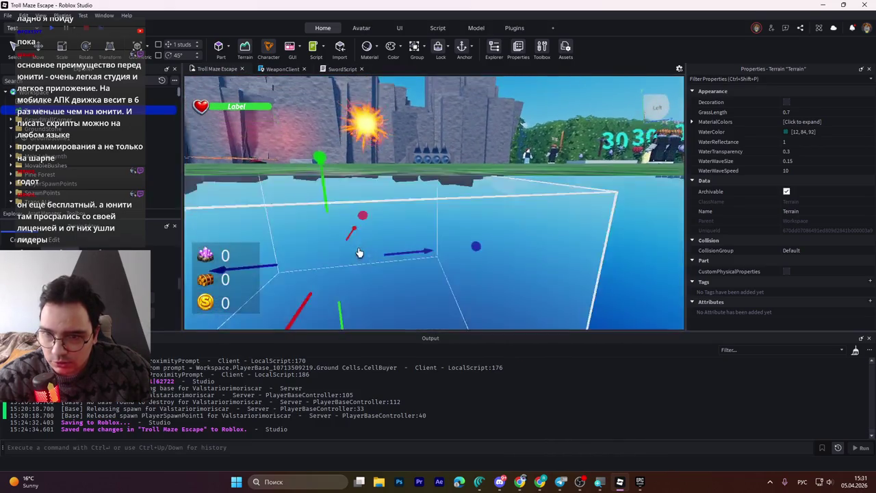
scroll(354, 251, "up", 3)
scroll(353, 245, "down", 3)
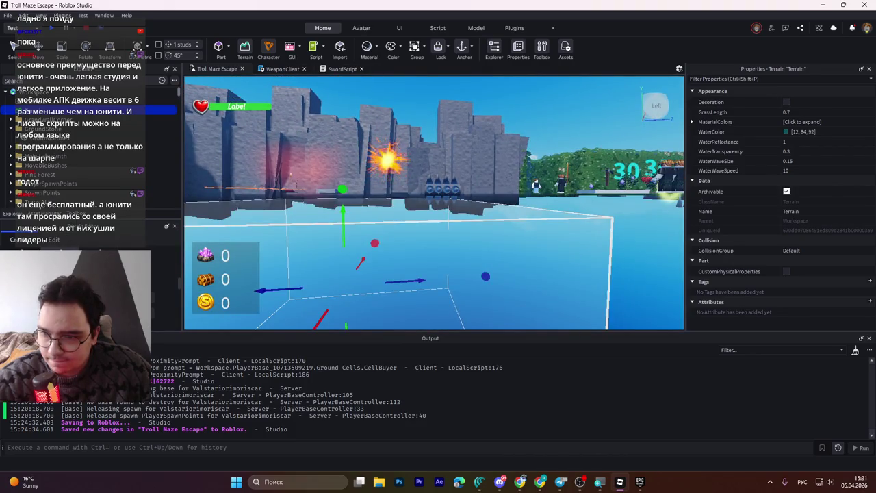
key("e")
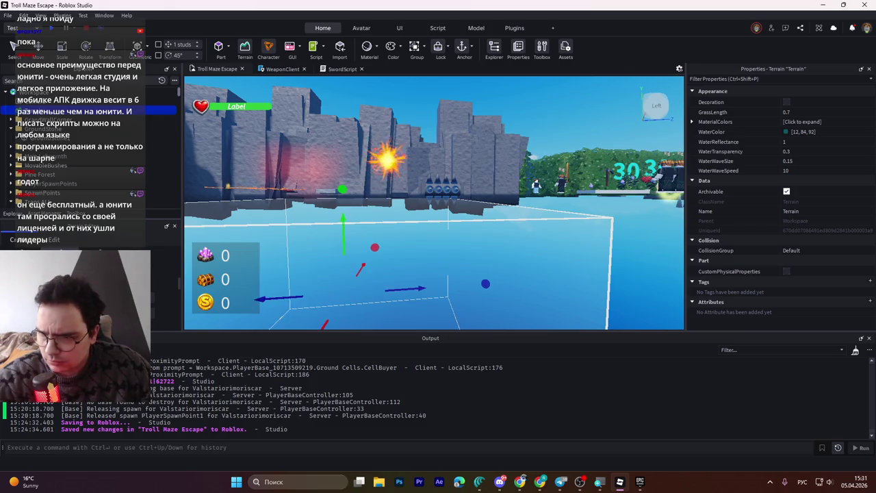
key("e")
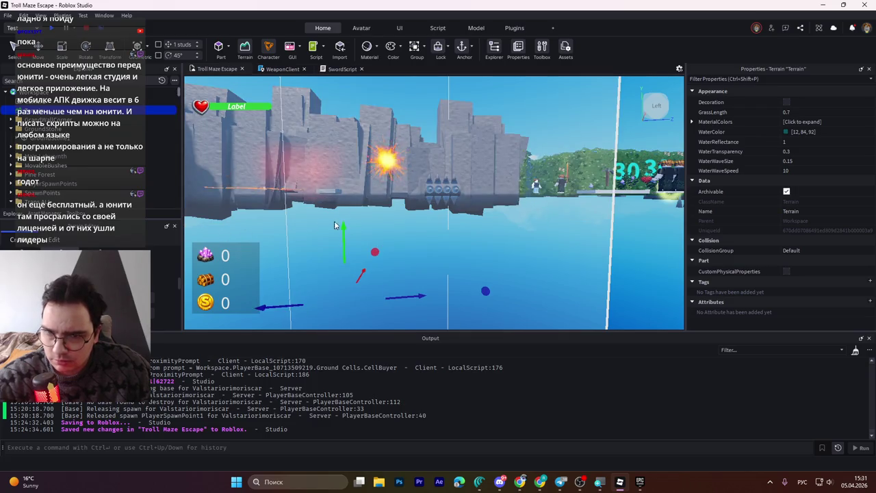
key("e")
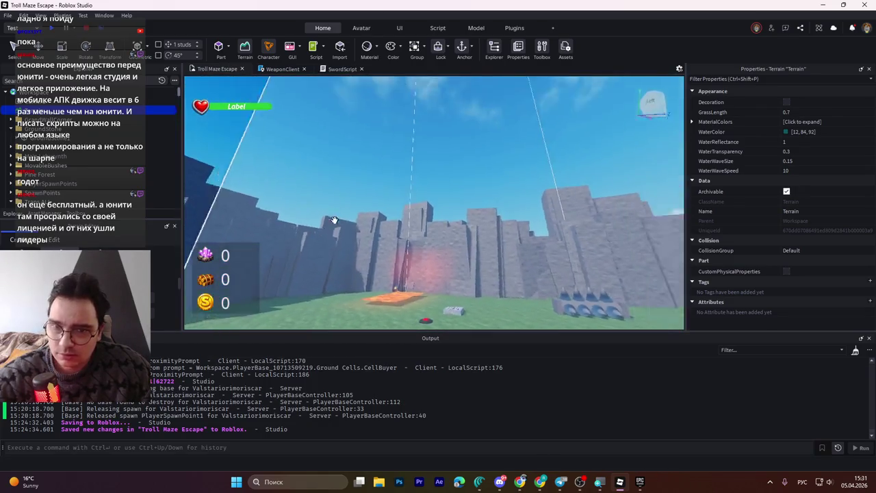
key("f")
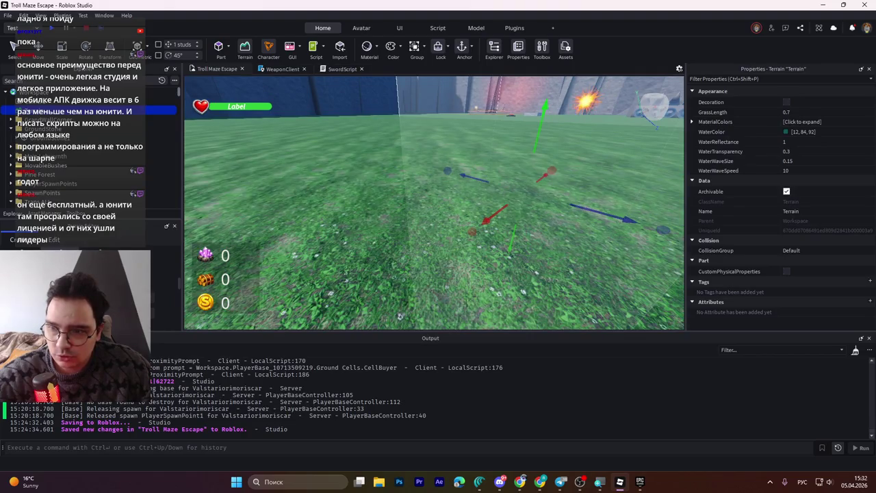
key("e")
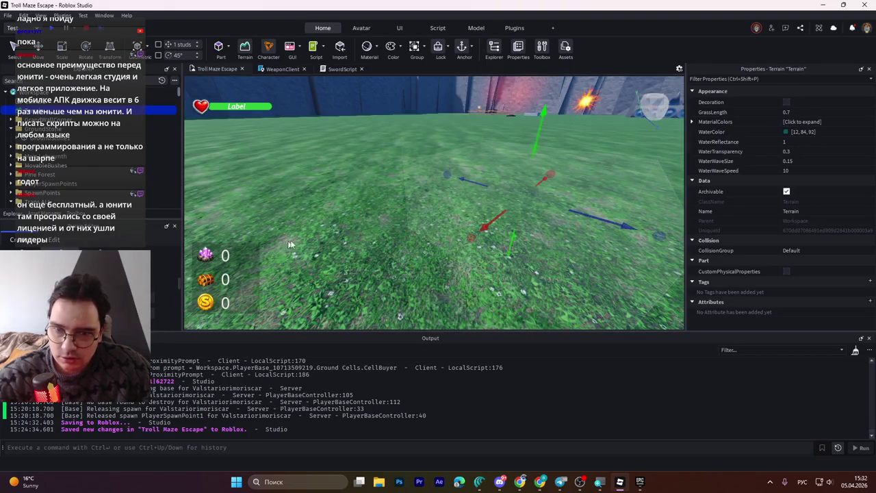
key("q")
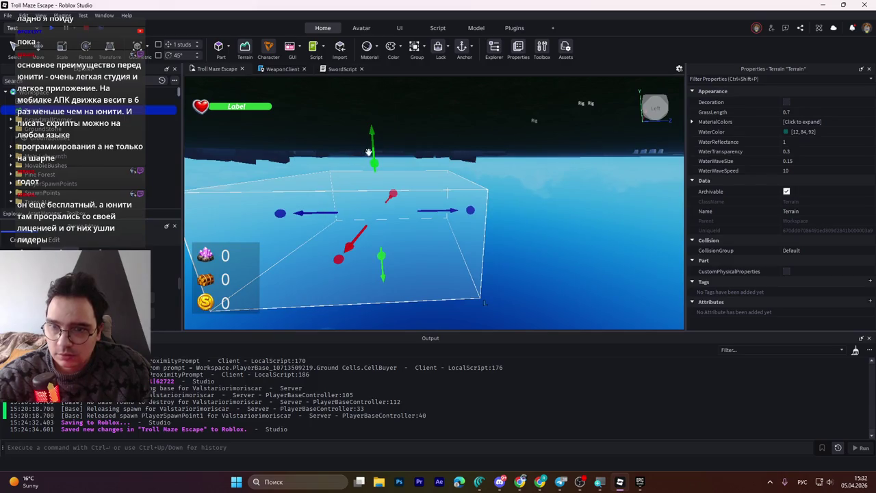
key("e")
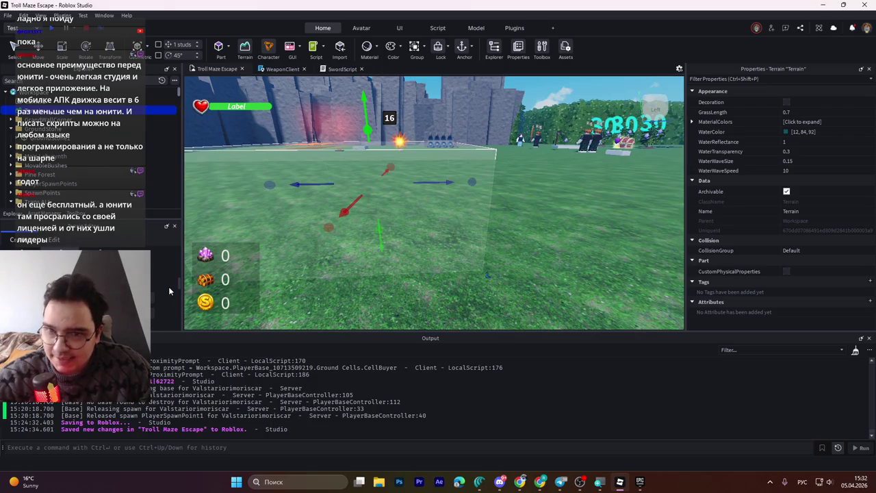
key("e")
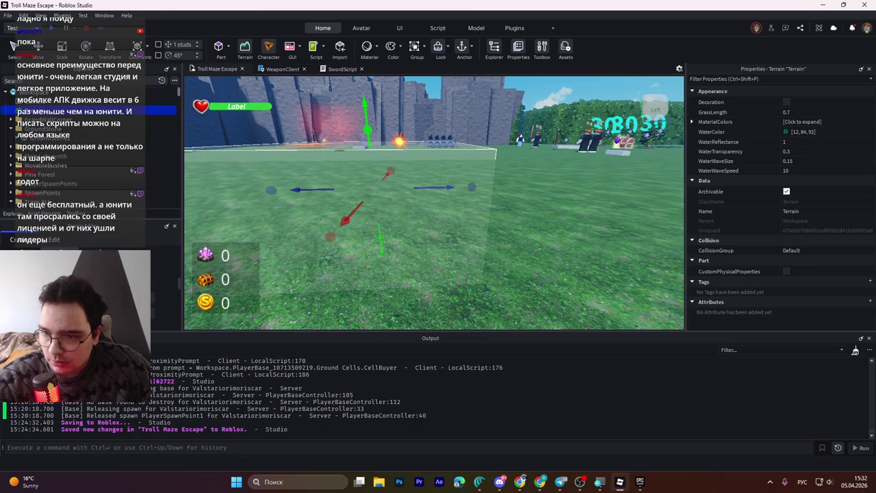
key("e")
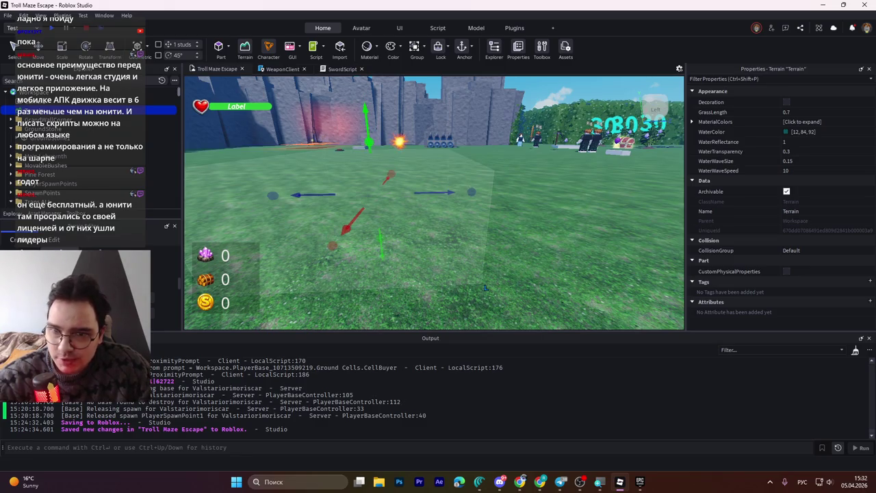
left_click_drag(330, 230, 336, 240)
scroll(336, 241, "up", 5)
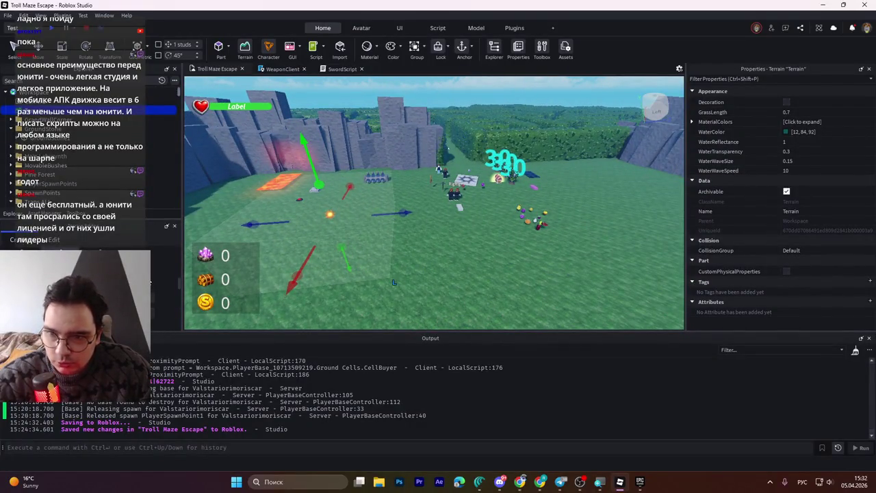
left_click_drag(392, 194, 554, 192)
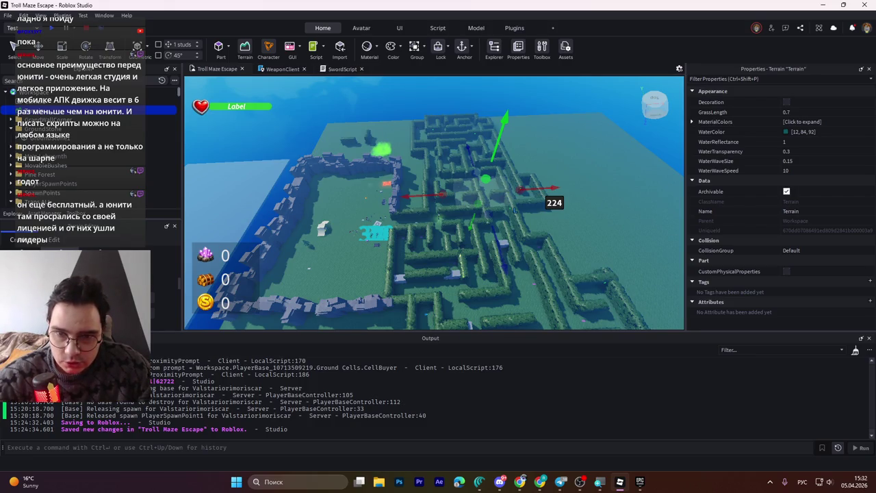
left_click_drag(555, 192, 556, 192)
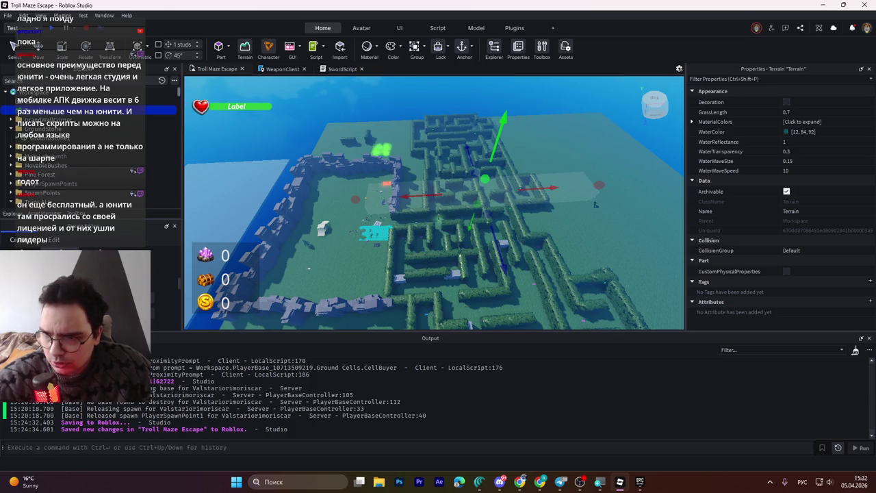
left_click_drag(596, 204, 371, 227)
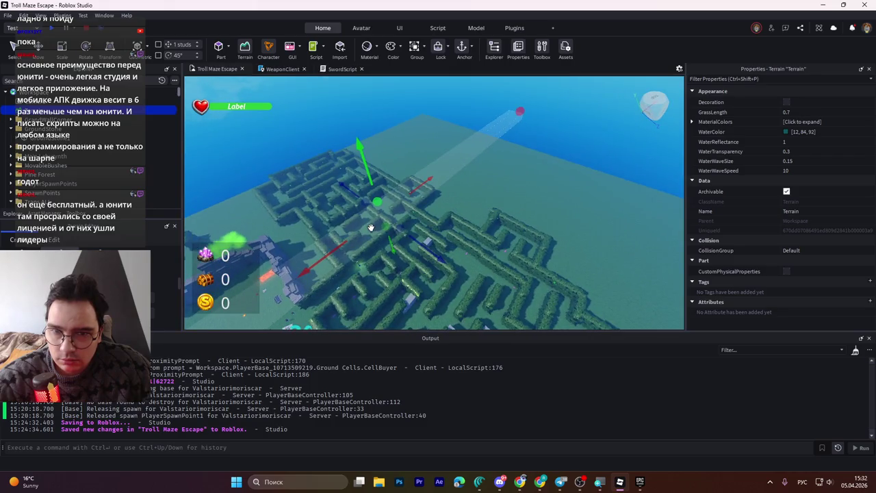
key("w")
mouse_move(379, 227)
left_mouse_down()
mouse_move(430, 206)
mouse_move(550, 206)
mouse_move(464, 220)
mouse_move(361, 208)
mouse_move(355, 184)
left_mouse_up()
left_click_drag(609, 206, 602, 208)
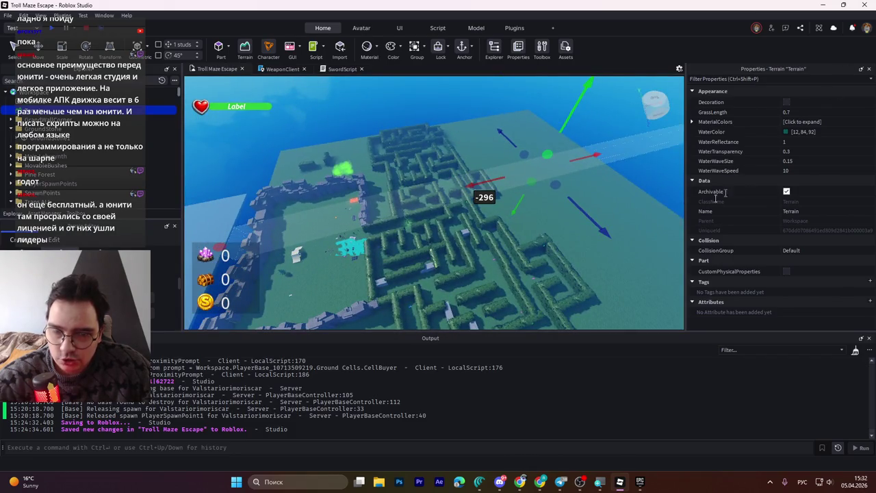
mouse_move(527, 198)
left_mouse_down()
mouse_move(308, 267)
mouse_move(152, 303)
left_mouse_up()
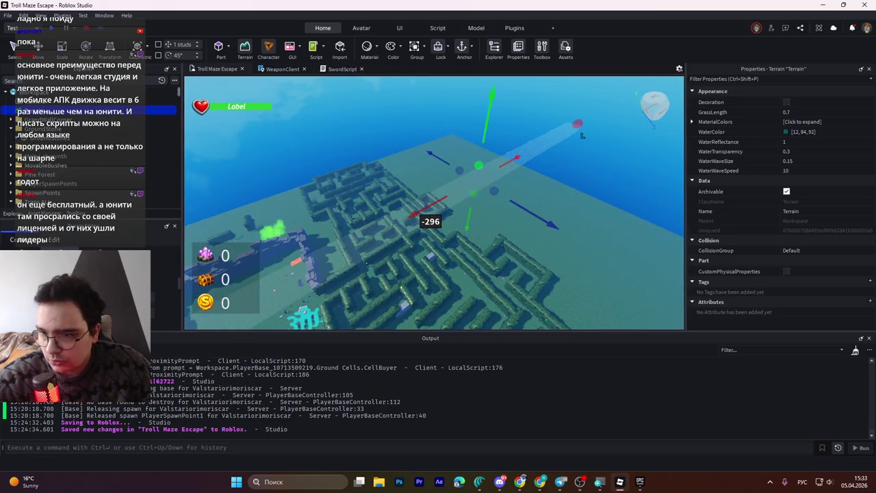
left_click(159, 290)
scroll(380, 225, "up", 5)
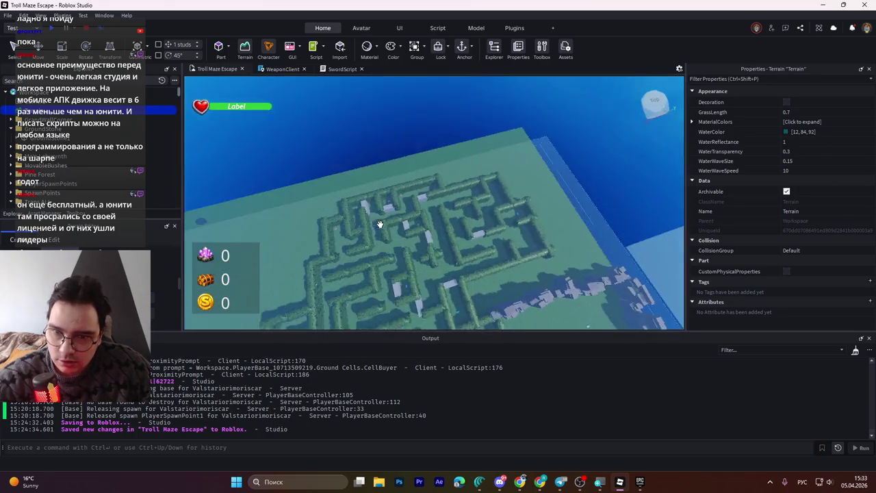
scroll(380, 224, "down", 5)
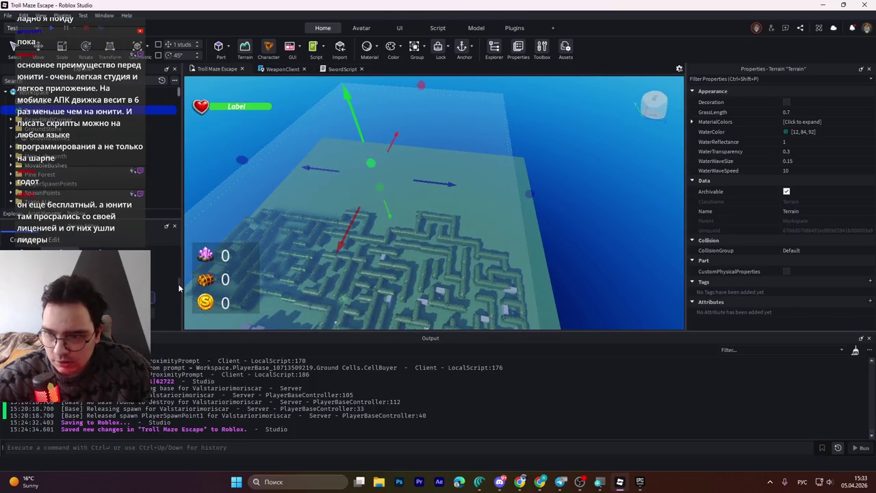
scroll(392, 223, "up", 3)
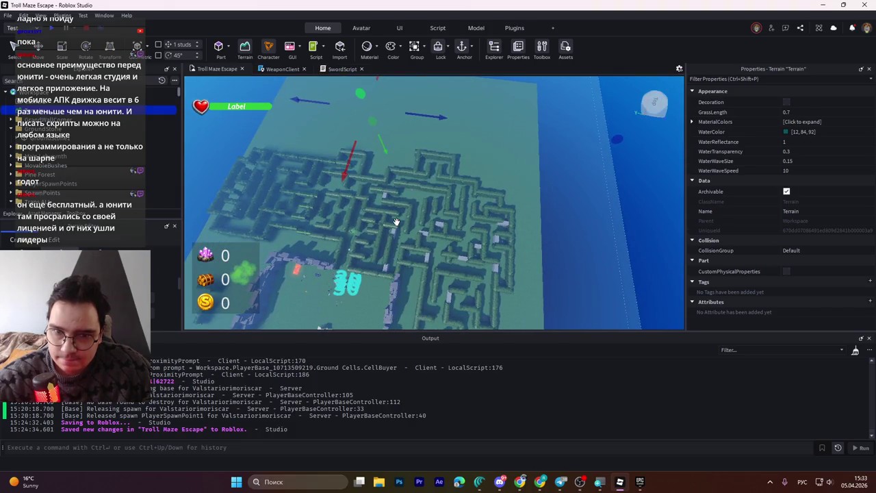
scroll(396, 222, "down", 3)
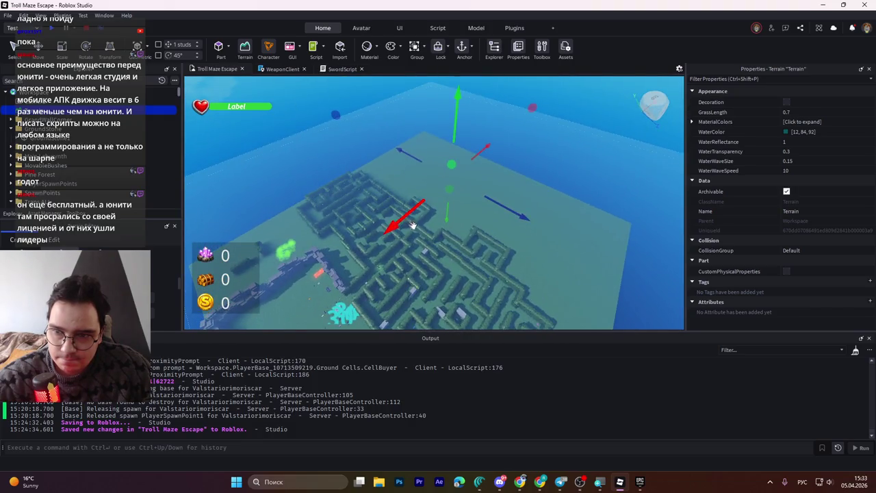
scroll(395, 222, "down", 1)
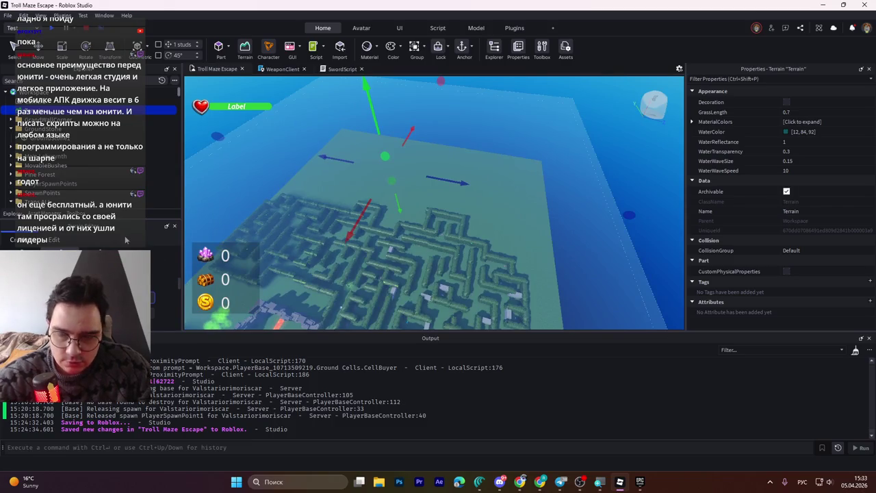
left_click_drag(420, 198, 400, 215)
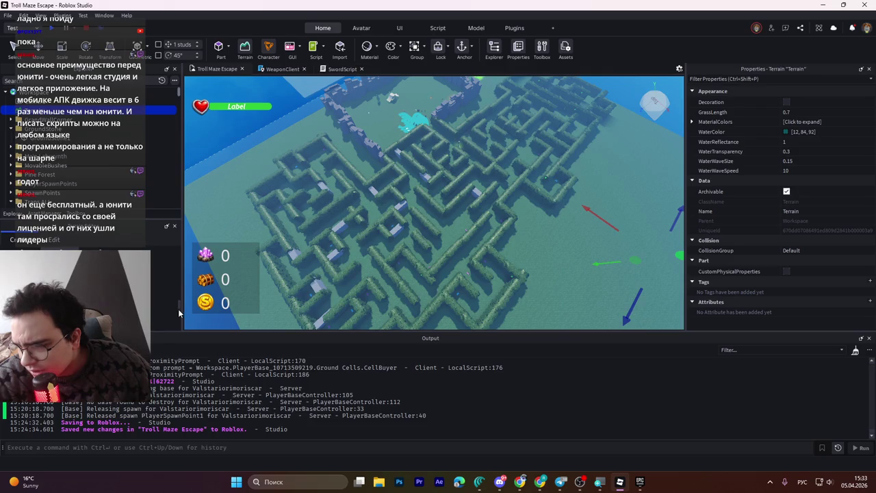
- Set the Generate tab options in the Terrain Editor and generate terrain beneath the hedge maze
scroll(177, 316, "down", 1)
scroll(176, 316, "down", 1)
left_click(174, 327)
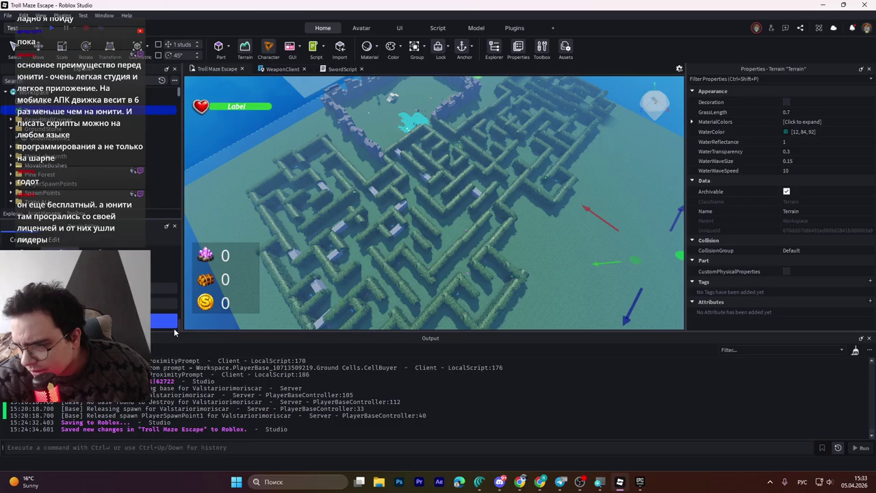
scroll(174, 312, "down", 1)
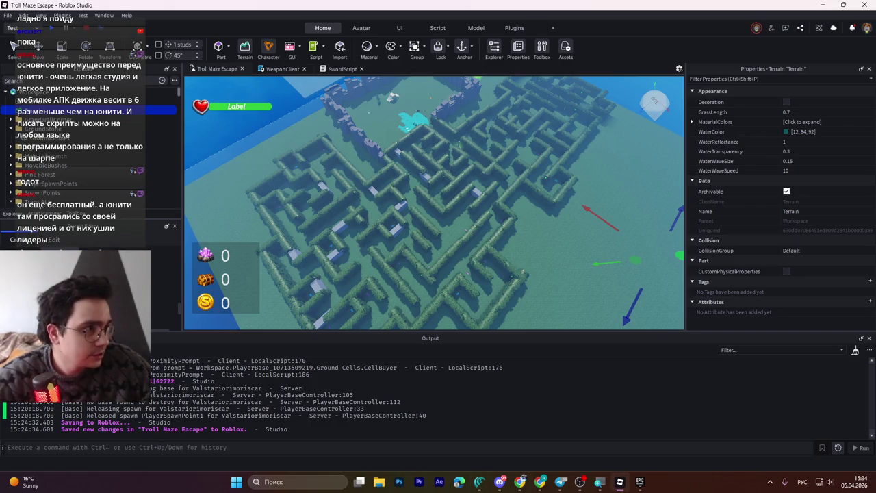
left_click(520, 482)
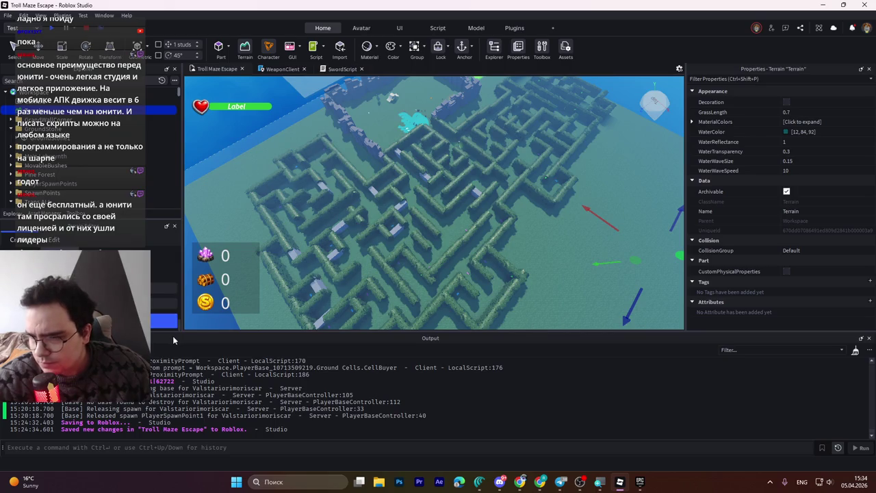
left_click(167, 320)
left_click(164, 321)
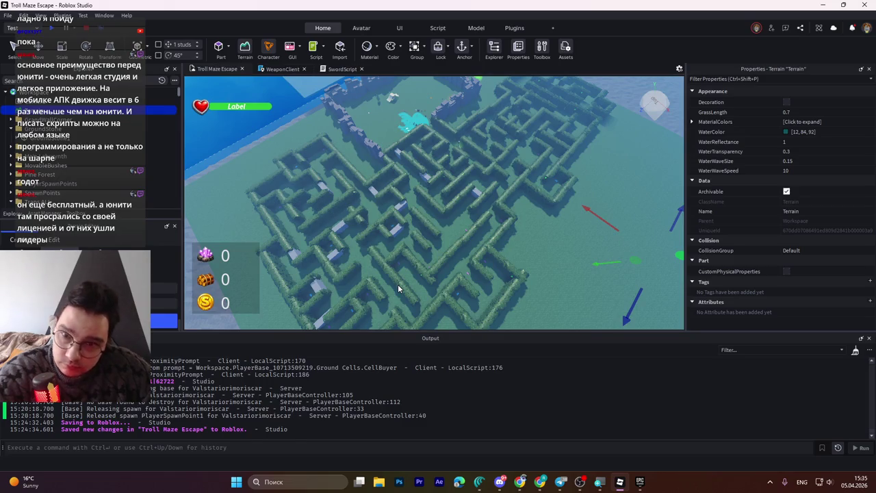
- Drag the terrain 156 studs along negative X beneath the maze
scroll(408, 289, "down", 5)
scroll(408, 289, "up", 5)
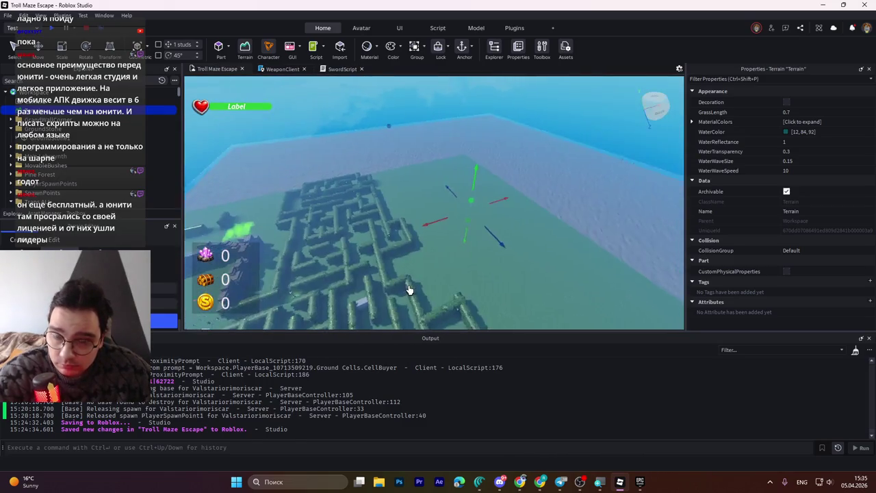
left_click_drag(408, 290, 409, 289)
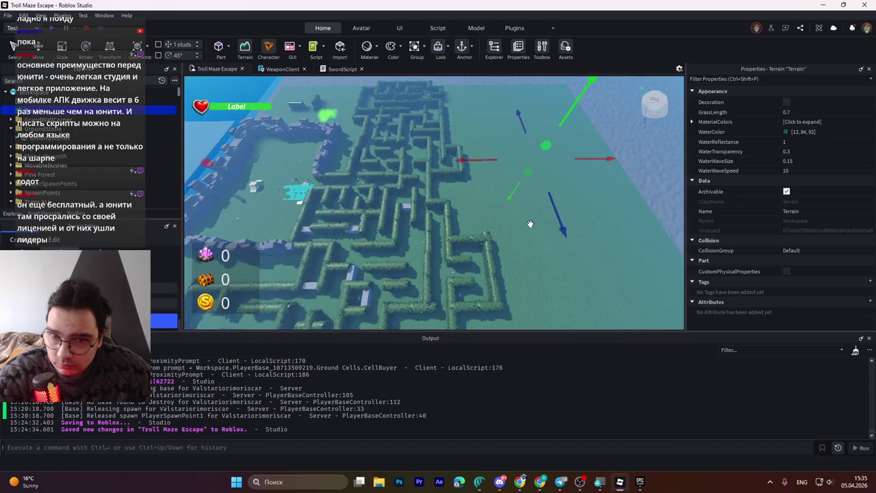
left_click_drag(532, 223, 540, 223)
mouse_move(657, 226)
left_mouse_down()
mouse_move(524, 213)
mouse_move(467, 235)
left_mouse_up()
- Fly across the maze and over the grey rocky terrain to check its placement
key("a")
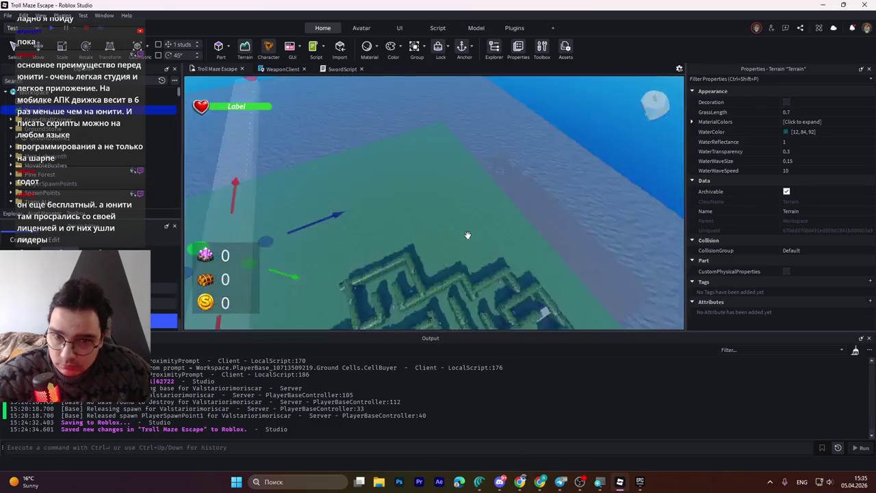
key("w")
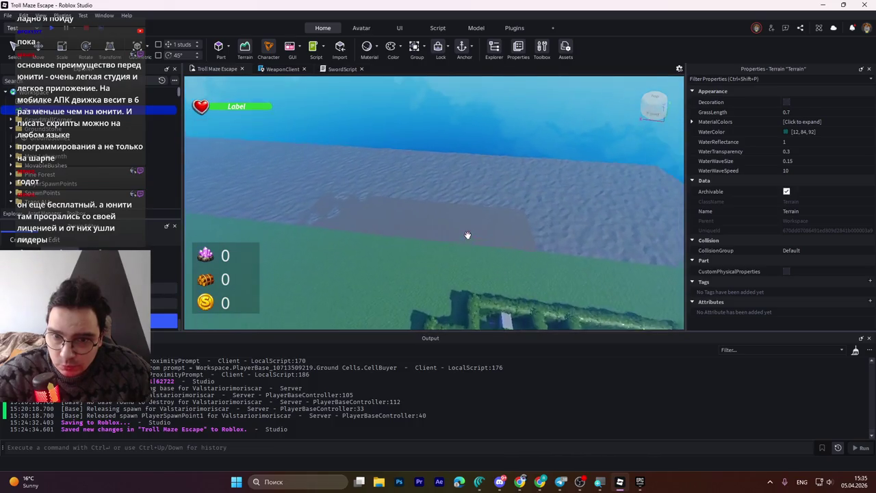
key("d")
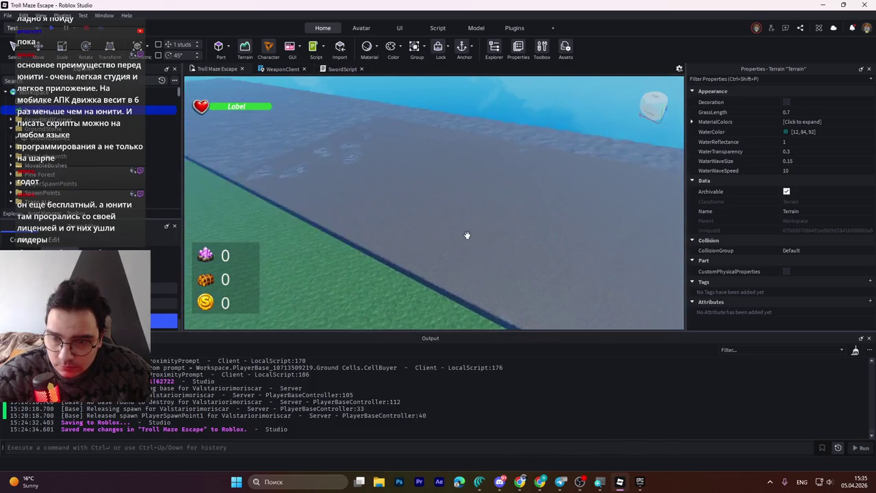
key("d")
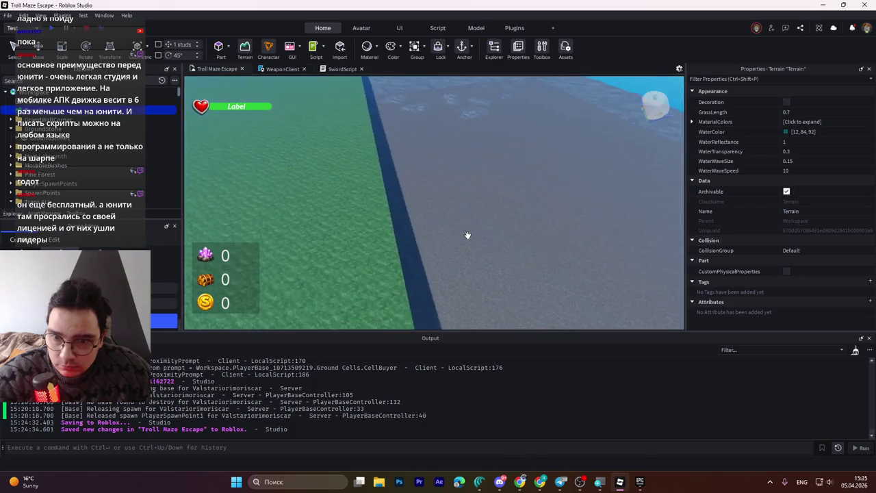
key("d")
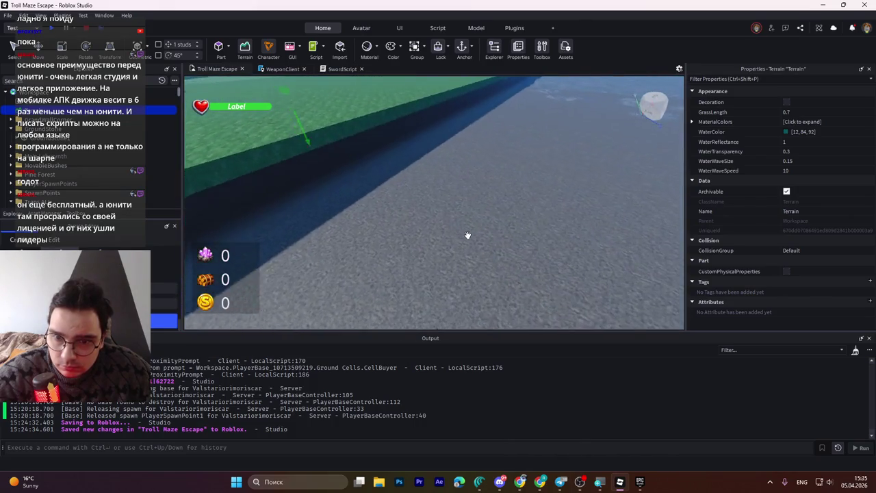
key("d")
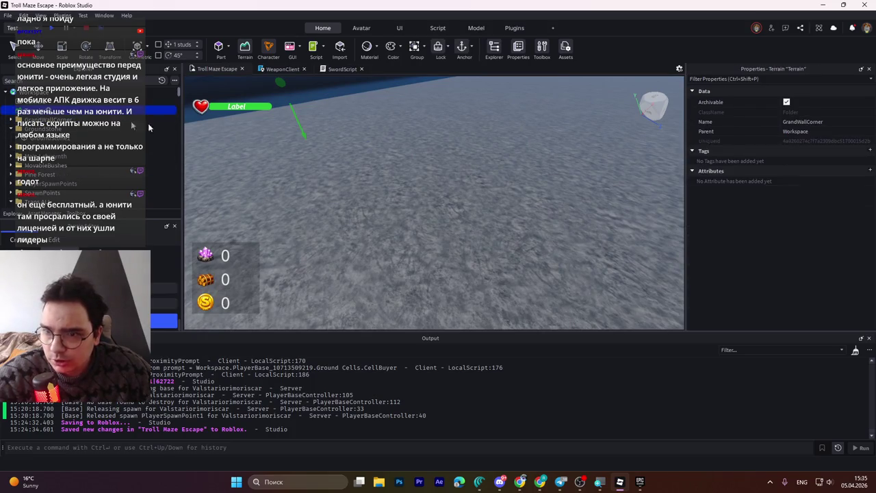
key("d")
key("d")
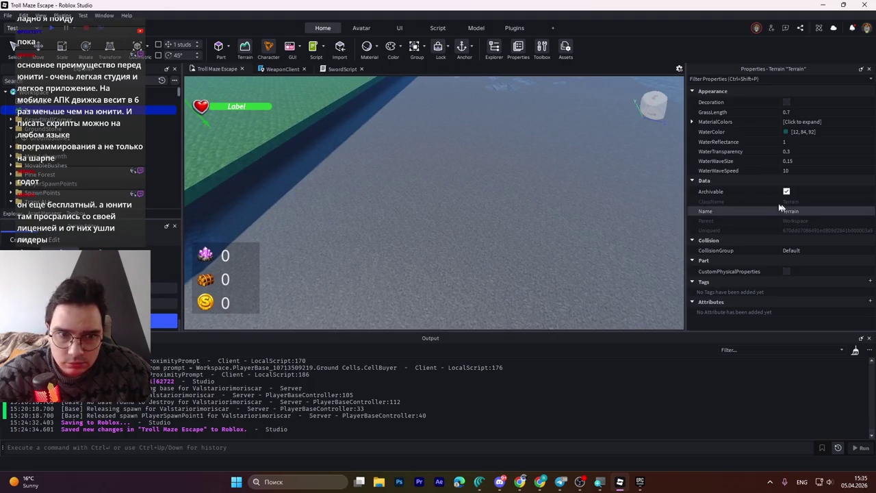
- Expand and collapse the MaterialColors list, and toggle terrain Decoration on then off
left_click(693, 121)
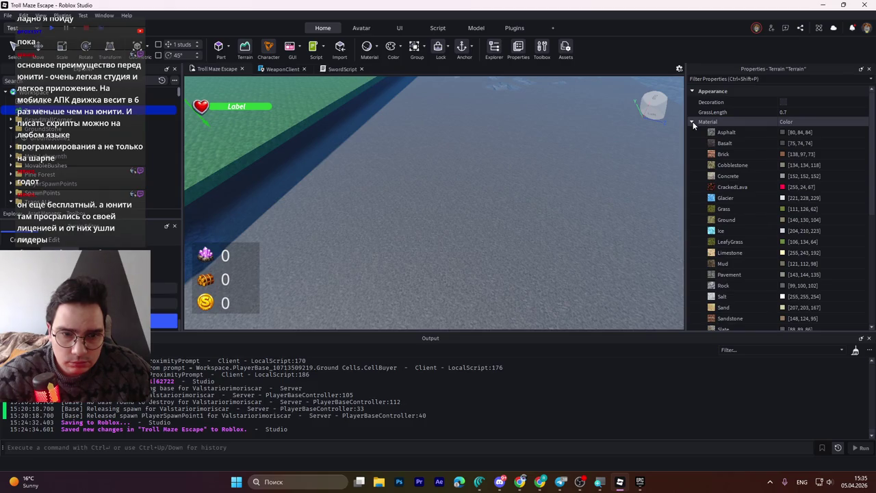
left_click(693, 122)
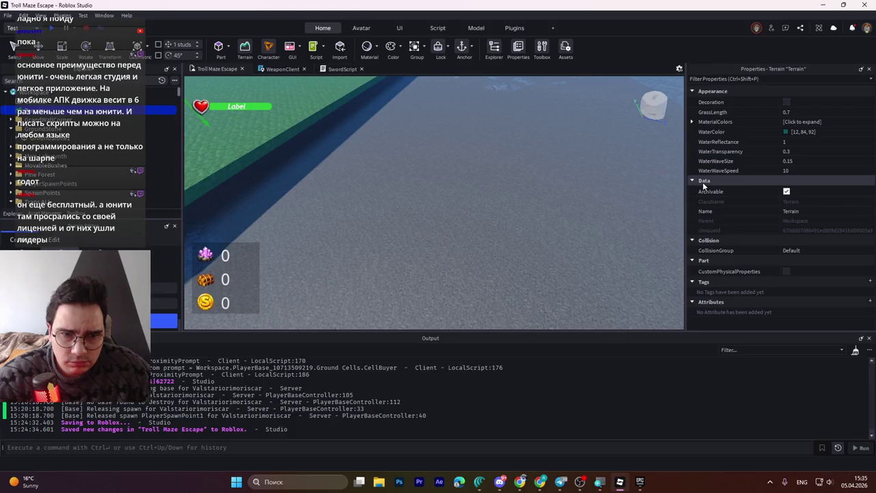
left_click(785, 102)
left_click(785, 102)
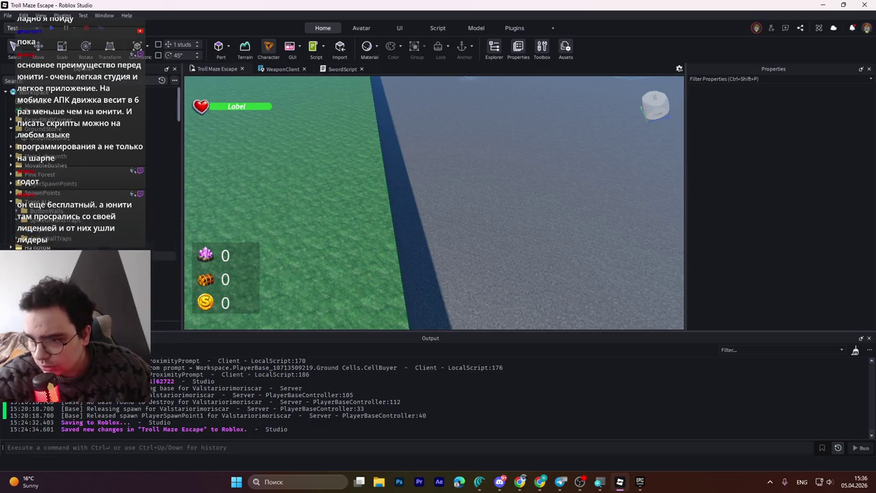
- Select Terrain and open the Grass colour chooser, cancelling to keep Grass at 111, 126, 62
left_click(280, 170)
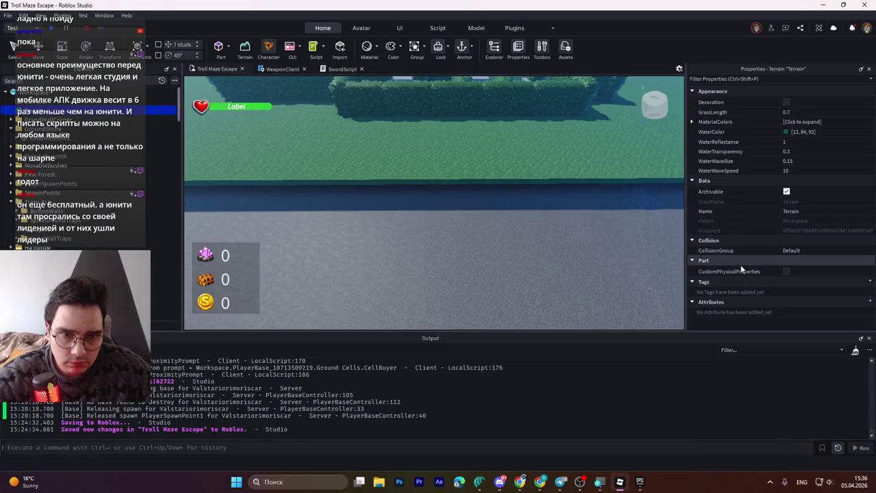
left_click(692, 122)
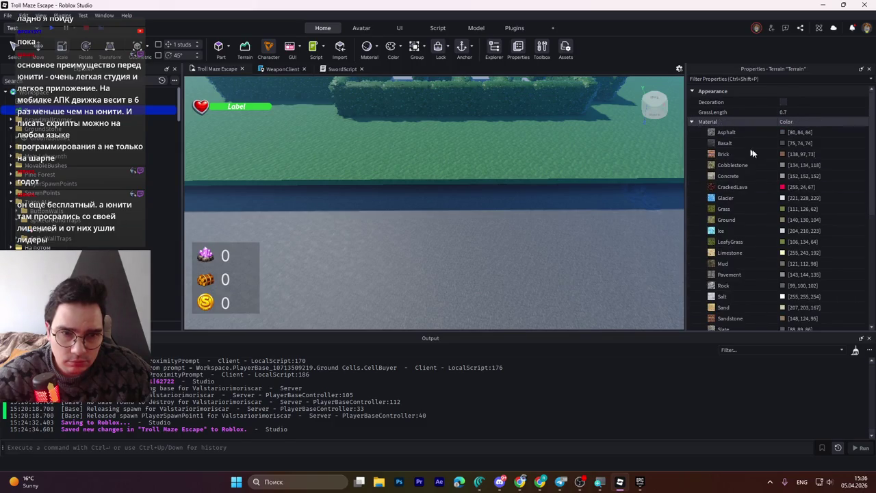
left_click(745, 209)
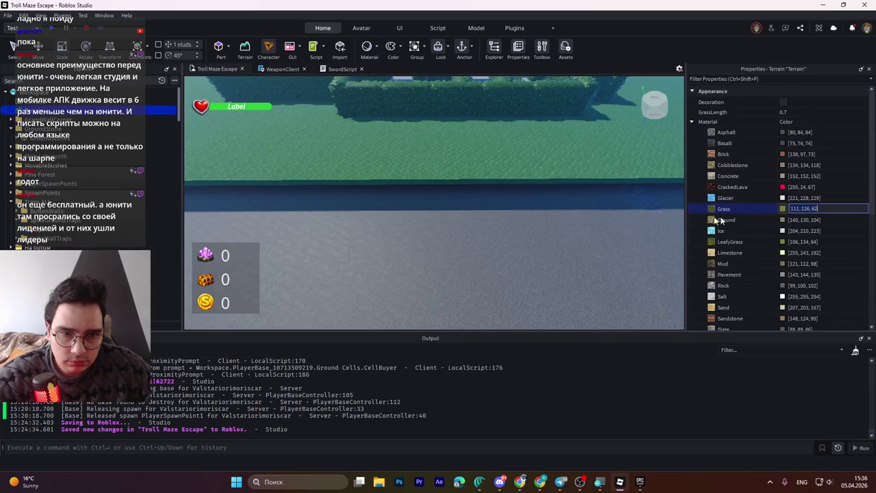
left_click(782, 209)
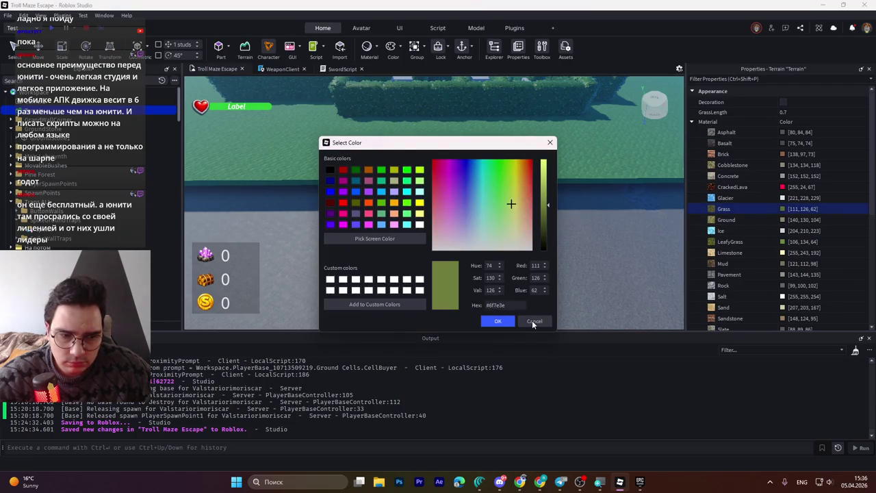
left_click(533, 321)
left_click(488, 486)
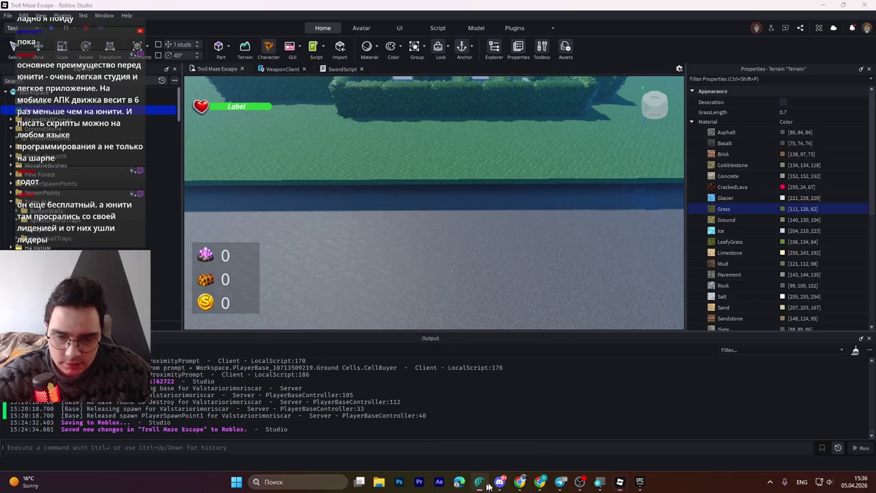
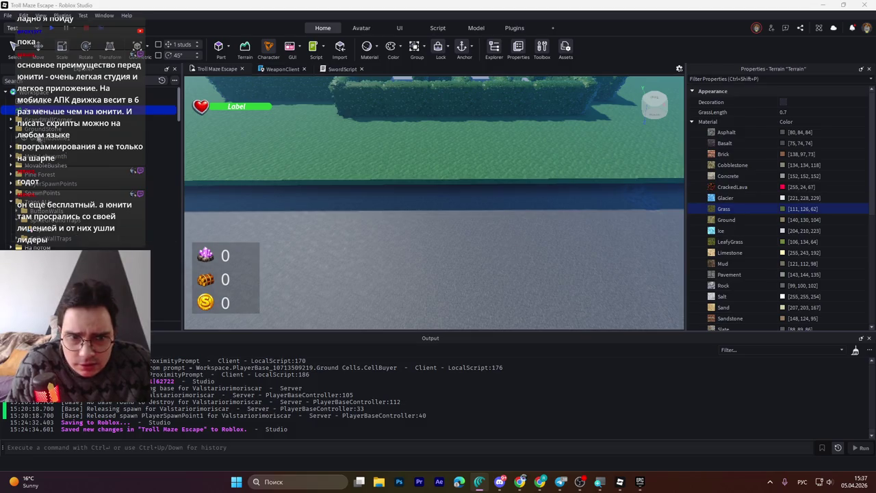
- Open the Terrain Editor on its Edit tab to show the tools for reshaping existing terrain
right_click(31, 116)
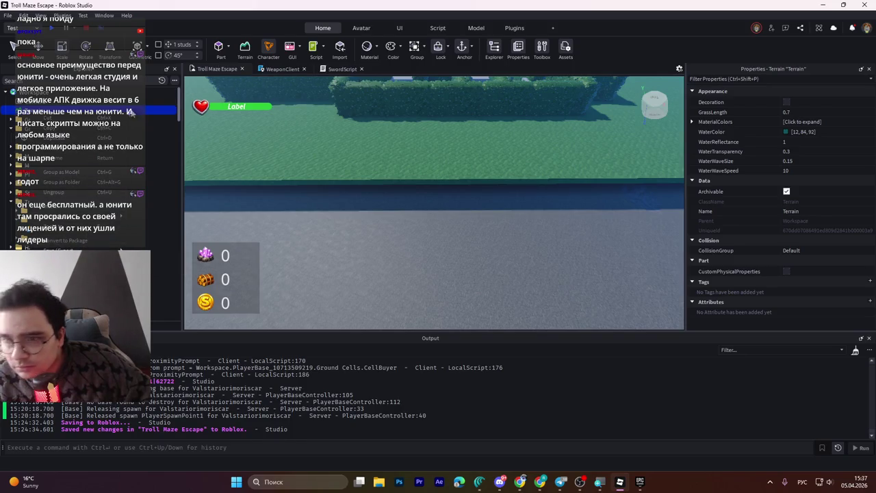
key("Escape")
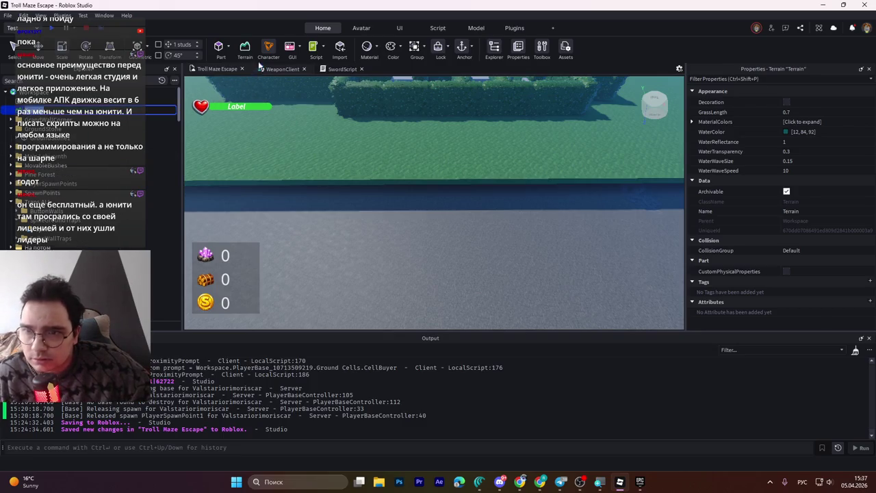
left_click(245, 52)
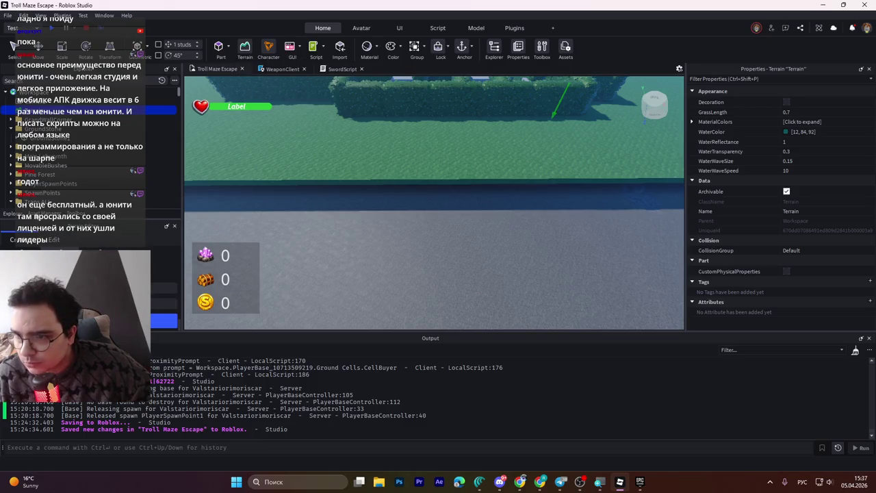
left_click(54, 240)
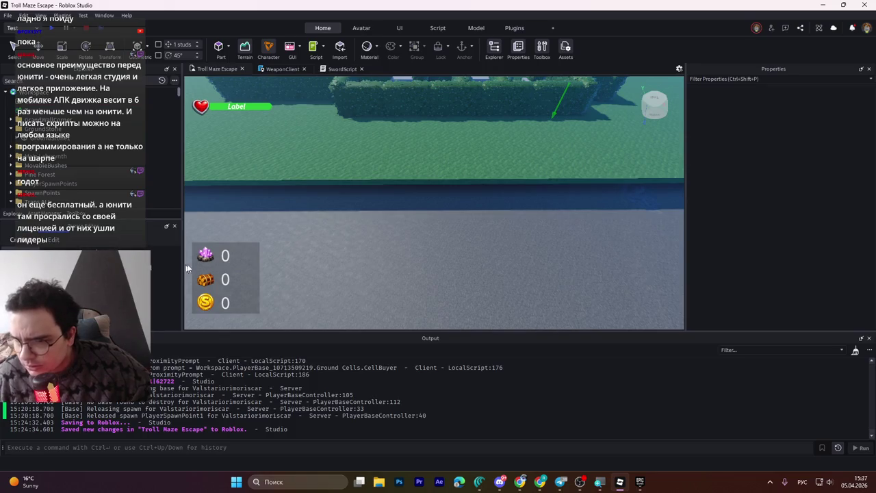
scroll(365, 184, "down", 5)
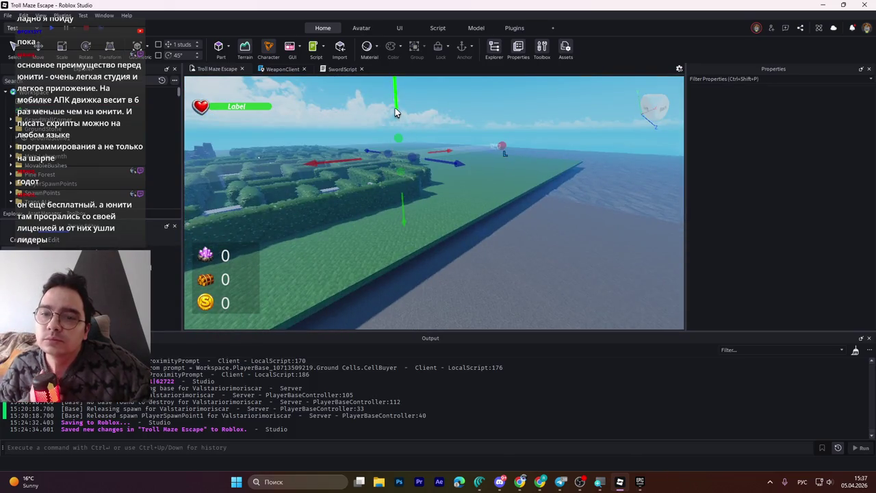
mouse_move(395, 107)
left_mouse_down()
mouse_move(399, 171)
mouse_move(397, 95)
left_mouse_up()
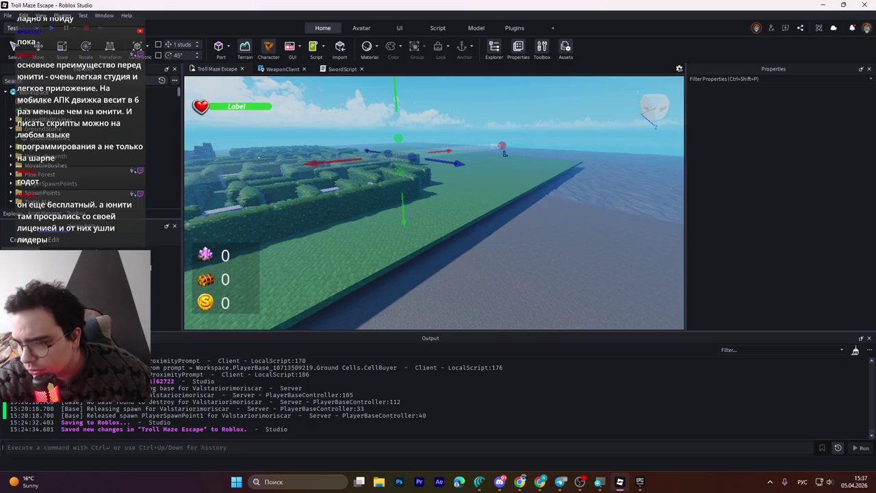
- Select Terrain, then the object below it, clear the selection, and reselect Terrain
left_click(390, 140)
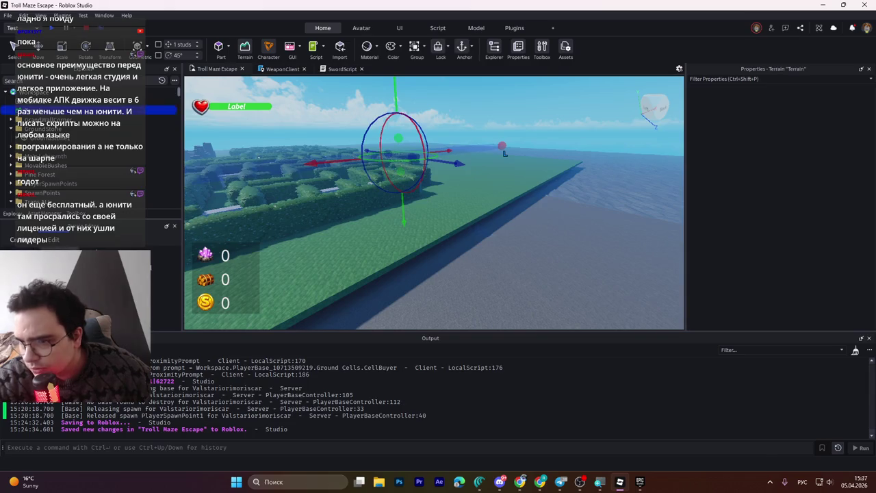
left_click_drag(394, 100, 417, 137)
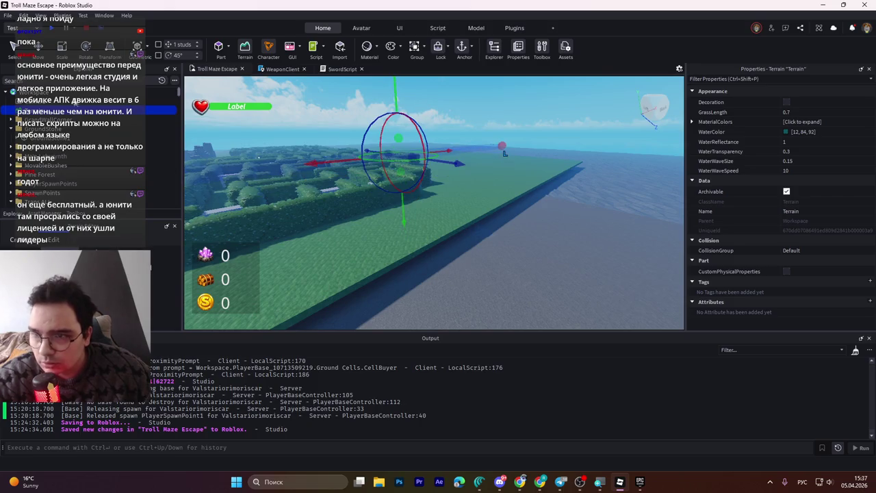
left_click(34, 112)
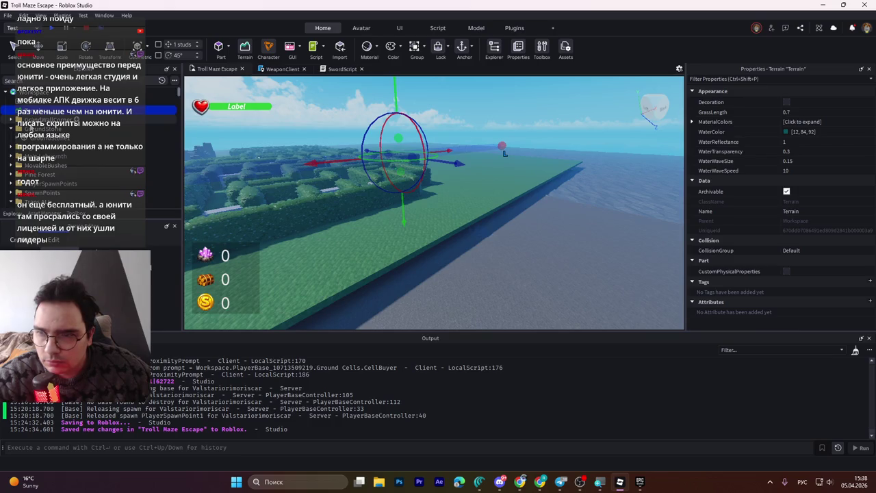
key("Escape")
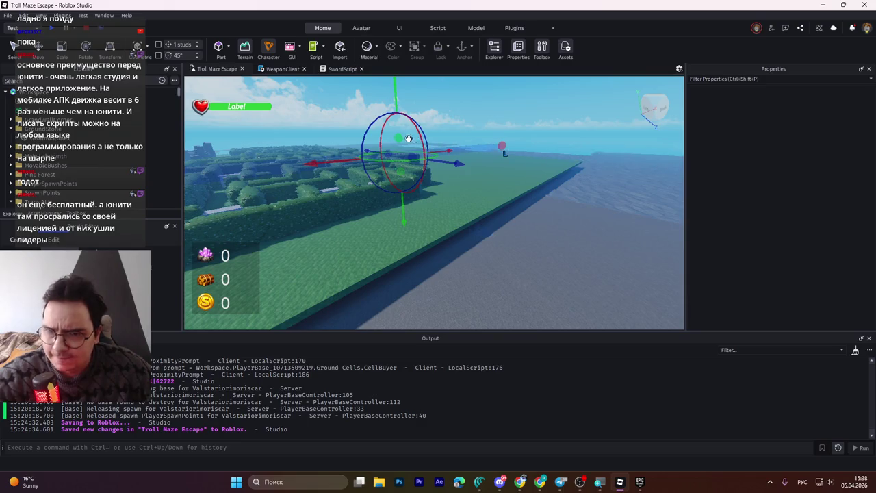
left_click(315, 140)
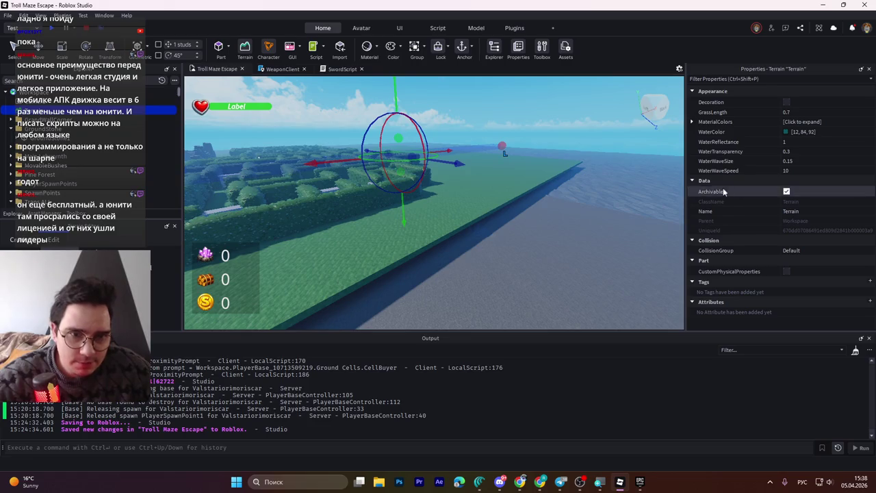
scroll(399, 191, "up", 5)
scroll(400, 190, "down", 3)
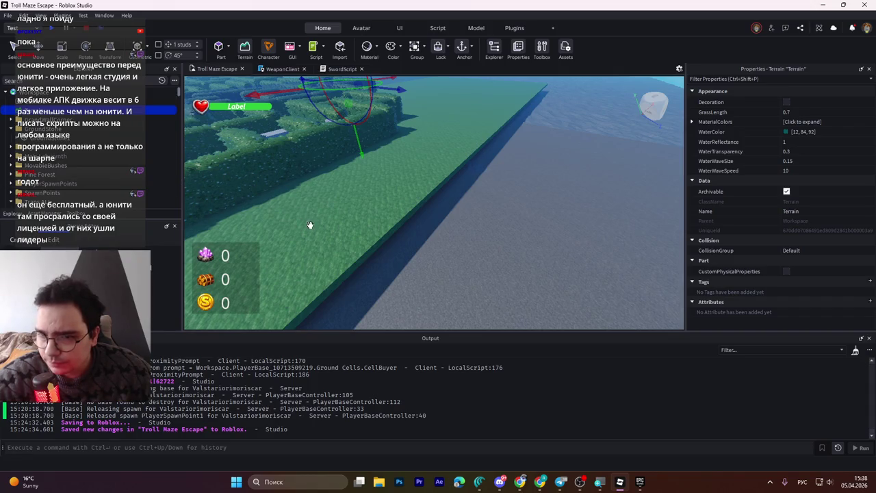
left_click(74, 136)
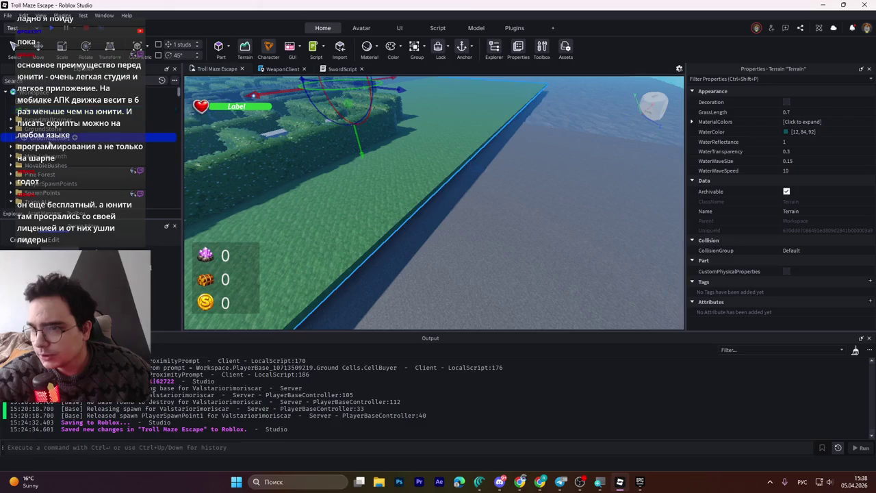
left_click(756, 80)
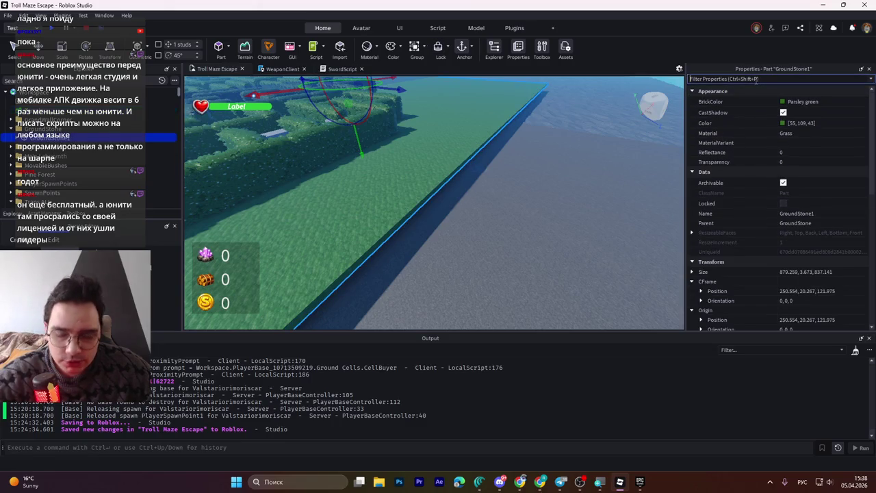
type("ут")
key("BackSpace")
key("BackSpace")
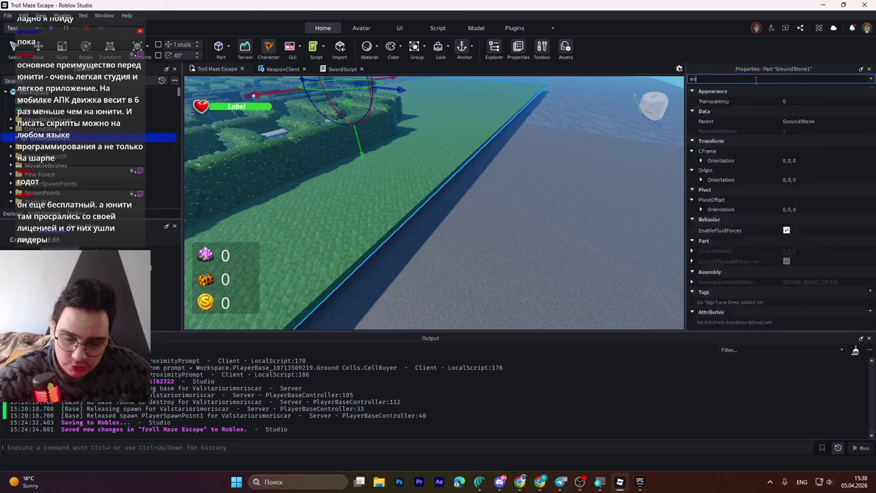
type("ena")
left_click(787, 102)
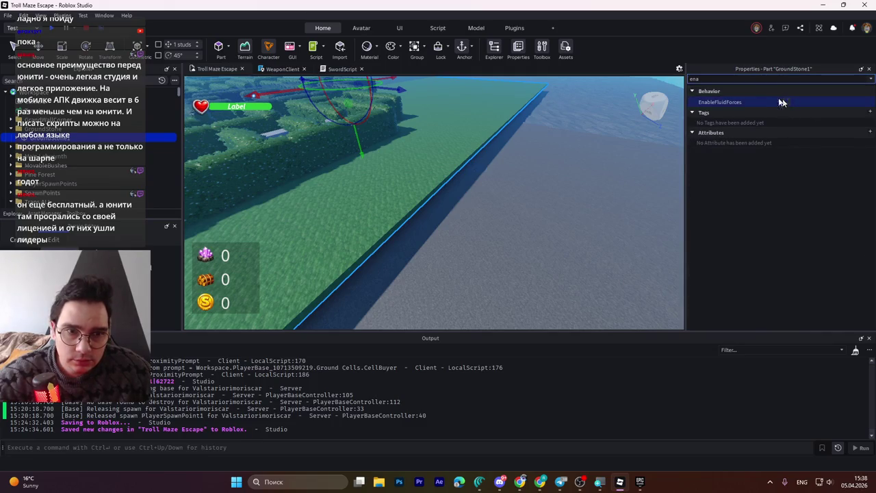
key("BackSpace")
key("BackSpace")
key("BackSpace")
type("vis")
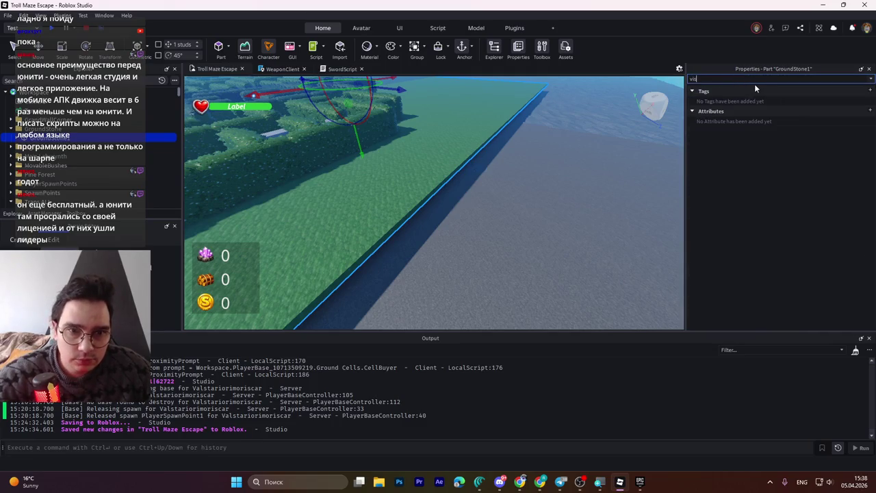
key("BackSpace")
key("BackSpace")
key("BackSpace")
scroll(459, 206, "down", 10)
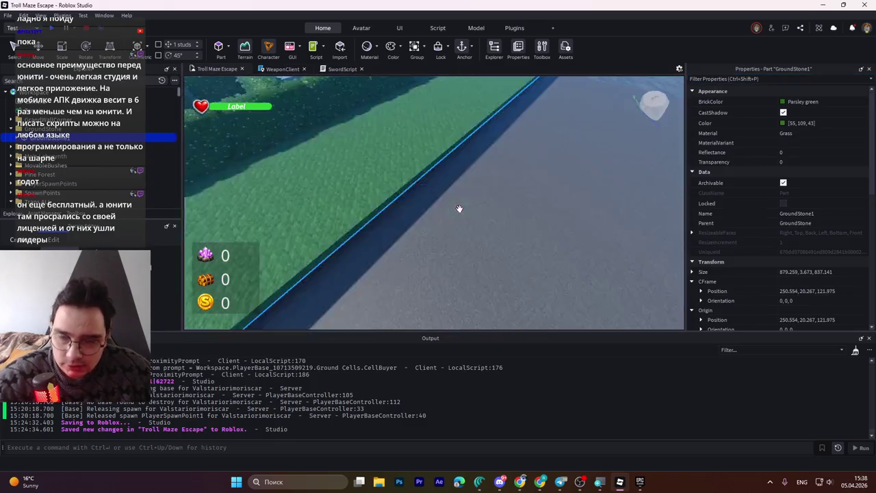
scroll(463, 205, "down", 5)
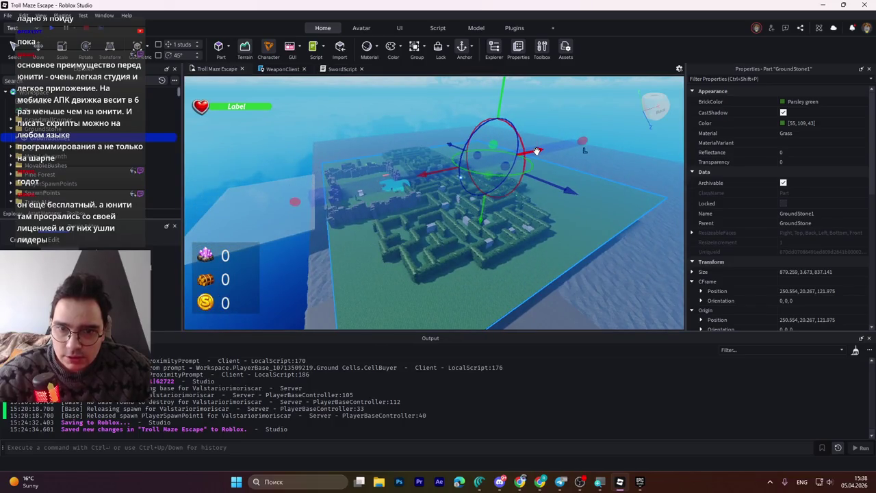
- Slide the GroundStone1 plate along X, restoring it after an accidental deletion
mouse_move(536, 151)
left_mouse_down()
mouse_move(355, 212)
mouse_move(520, 168)
mouse_move(363, 208)
left_mouse_up()
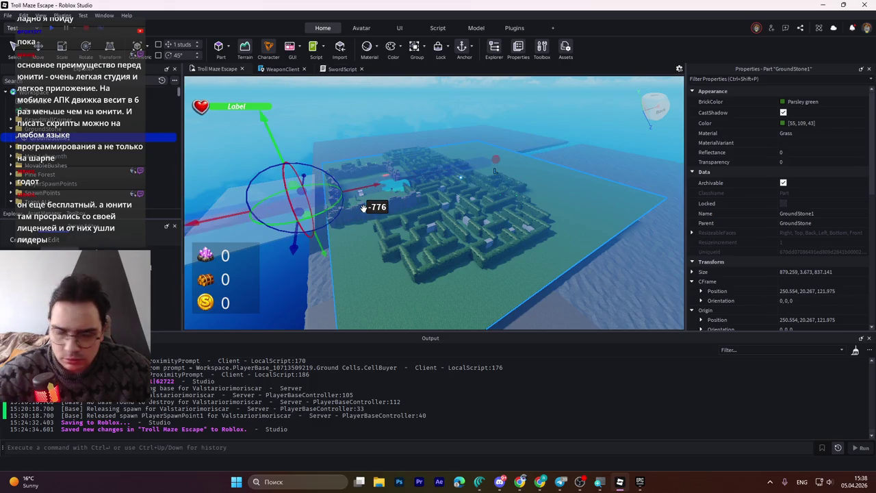
key("Delete")
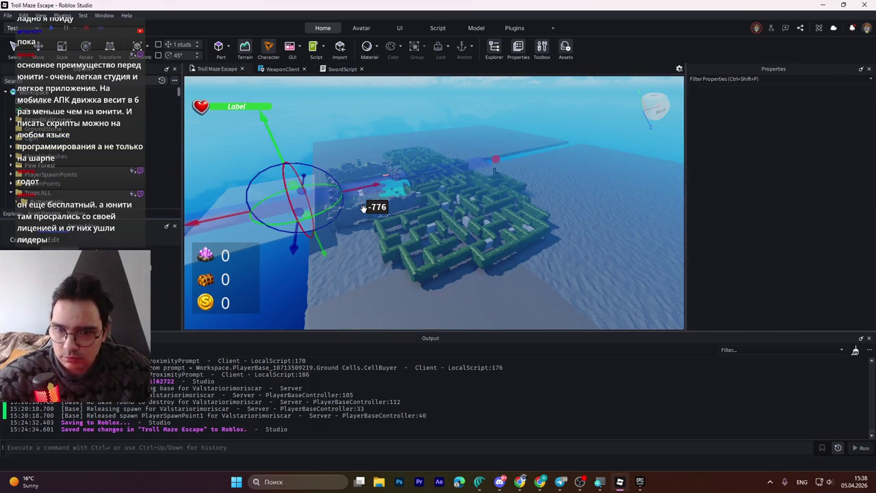
key("a")
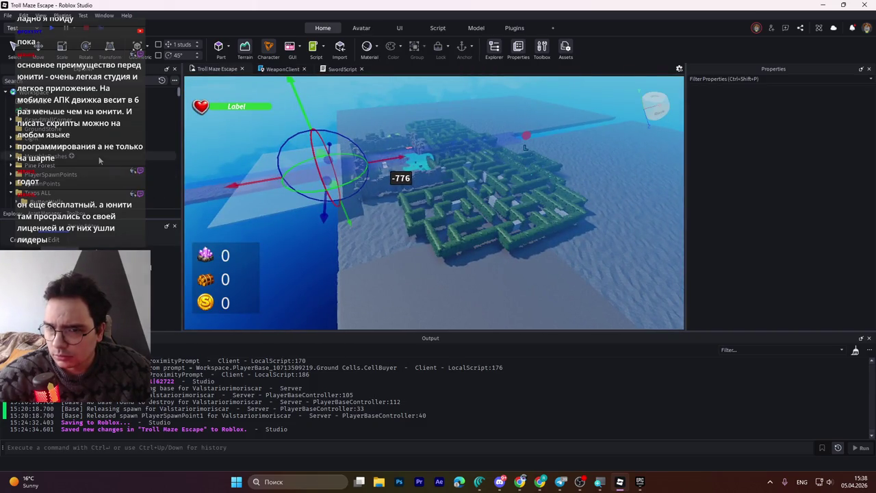
key("a")
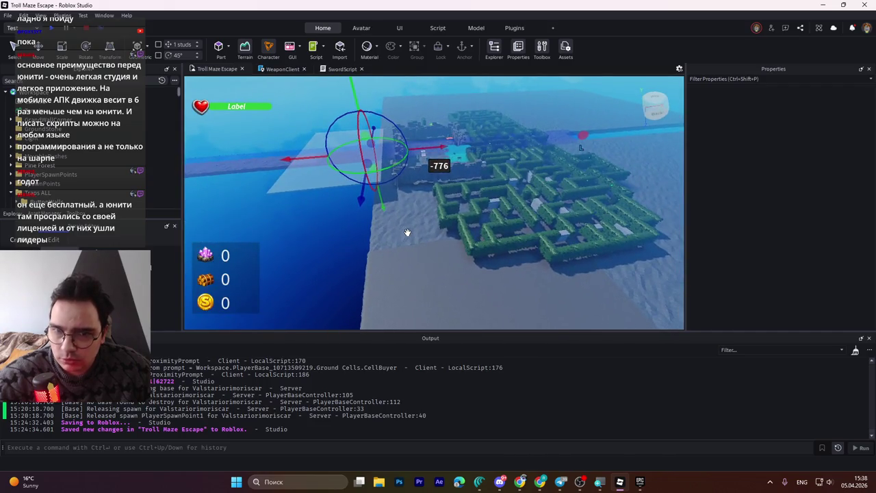
key("ctrl+z")
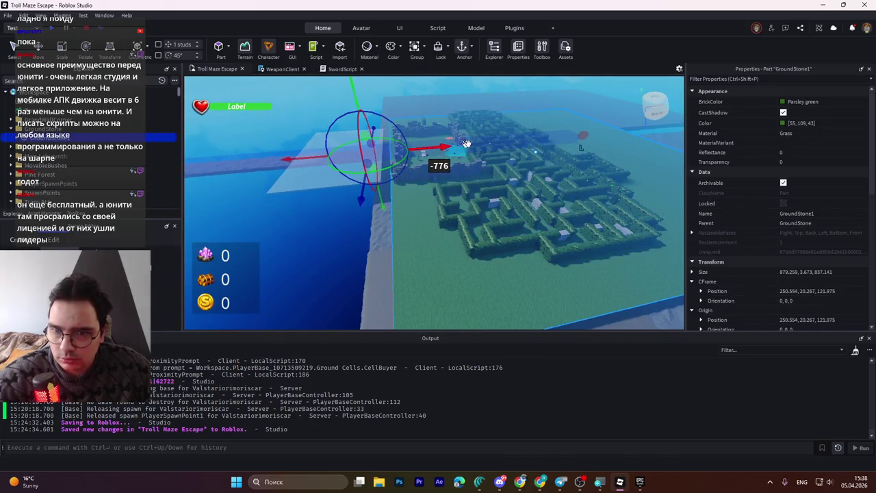
- Drag GroundStone1 along X until its Position X reads -685.017, then select Terrain
mouse_move(467, 145)
left_mouse_down()
mouse_move(558, 139)
mouse_move(205, 164)
mouse_move(271, 171)
left_mouse_up()
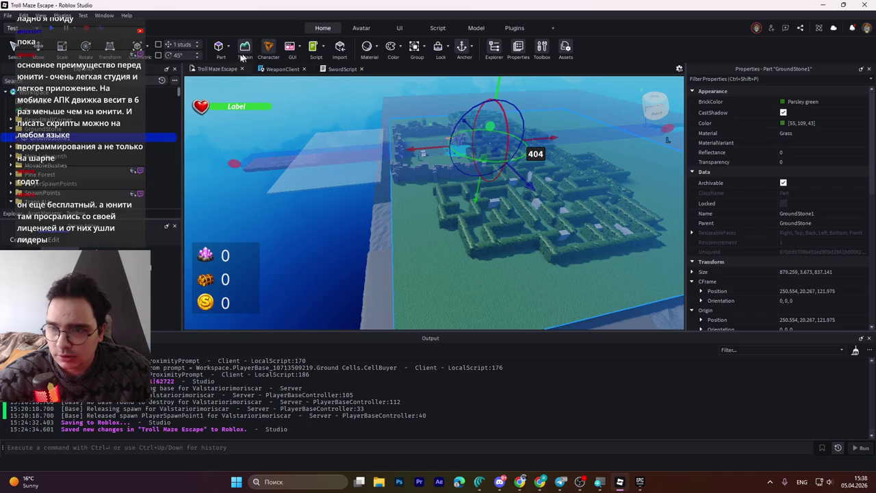
left_click(16, 46)
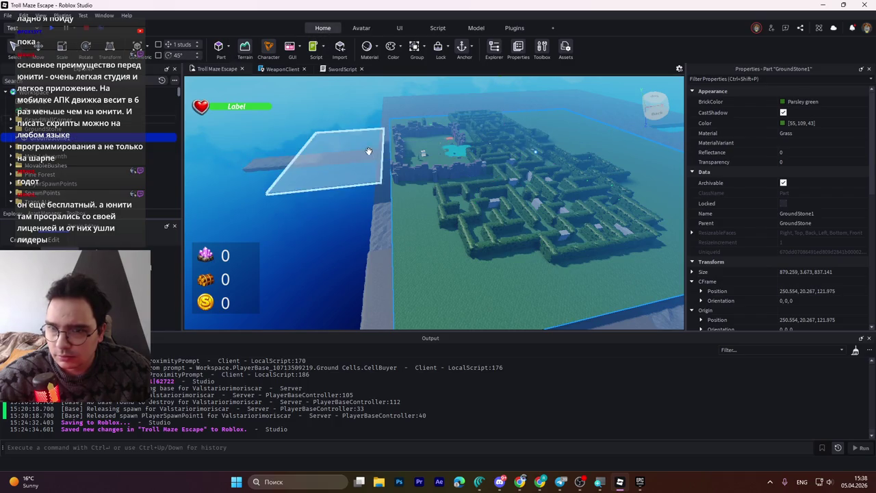
scroll(368, 146, "up", 2)
key("ctrl+2")
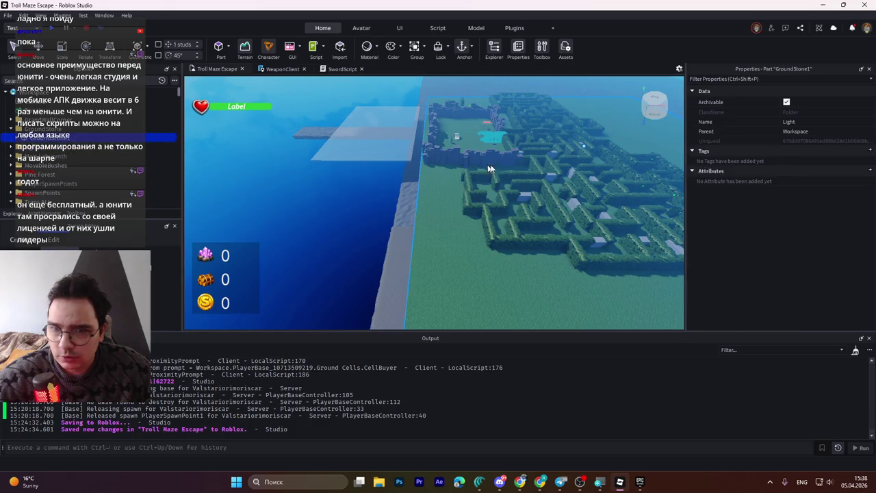
scroll(498, 167, "down", 2)
scroll(498, 167, "up", 2)
mouse_move(517, 140)
left_mouse_down()
mouse_move(264, 214)
mouse_move(243, 158)
mouse_move(534, 197)
left_mouse_up()
scroll(533, 197, "up", 5)
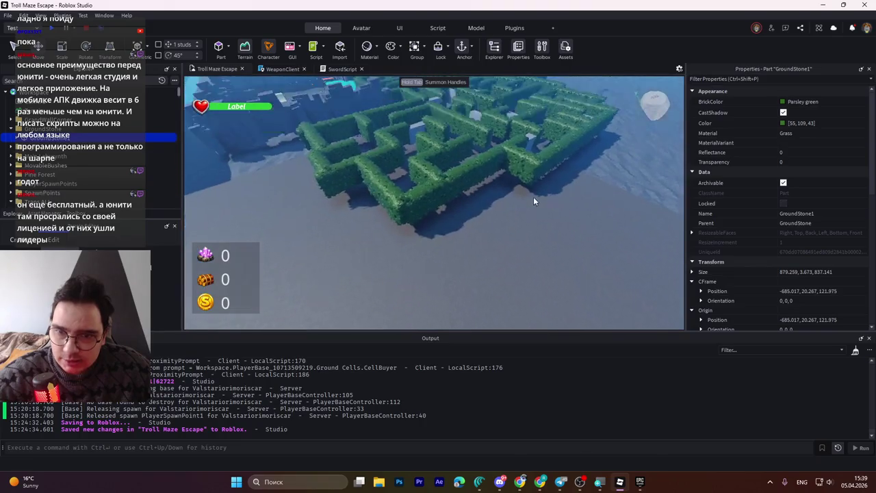
scroll(533, 197, "down", 5)
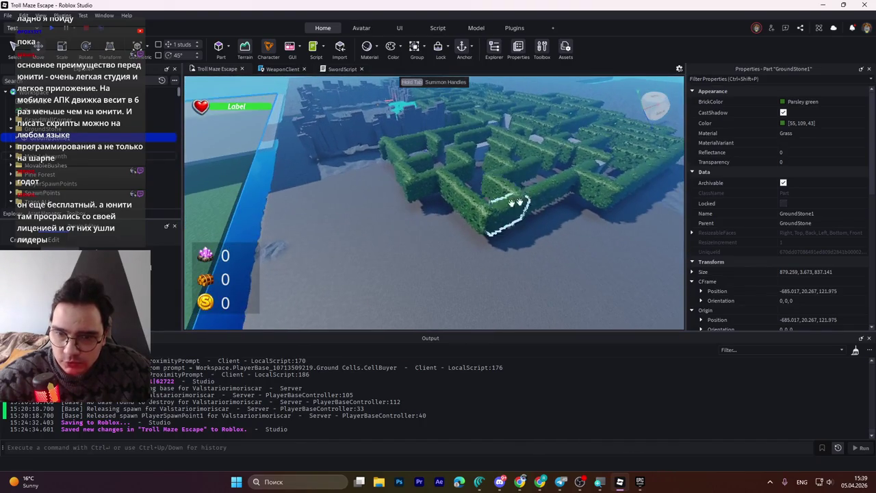
left_click(164, 110)
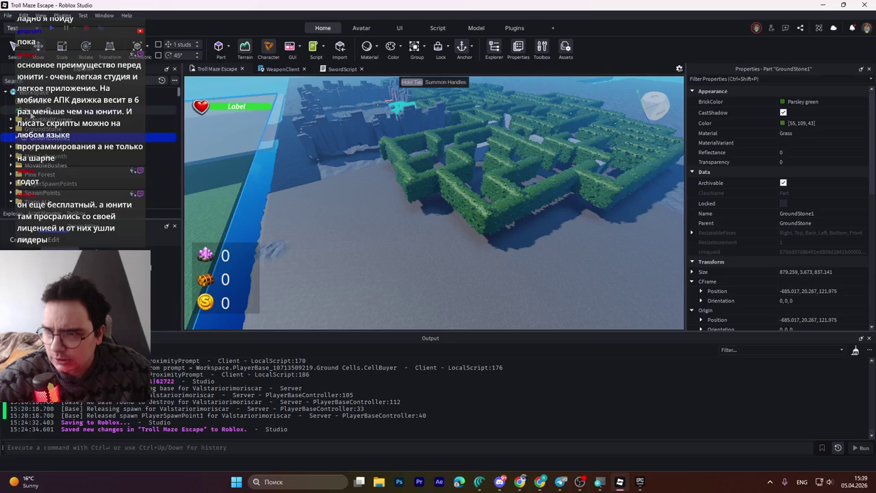
- Select all 172 maze wall parts and drag them down about 15.694 studs on Y
left_click(41, 120)
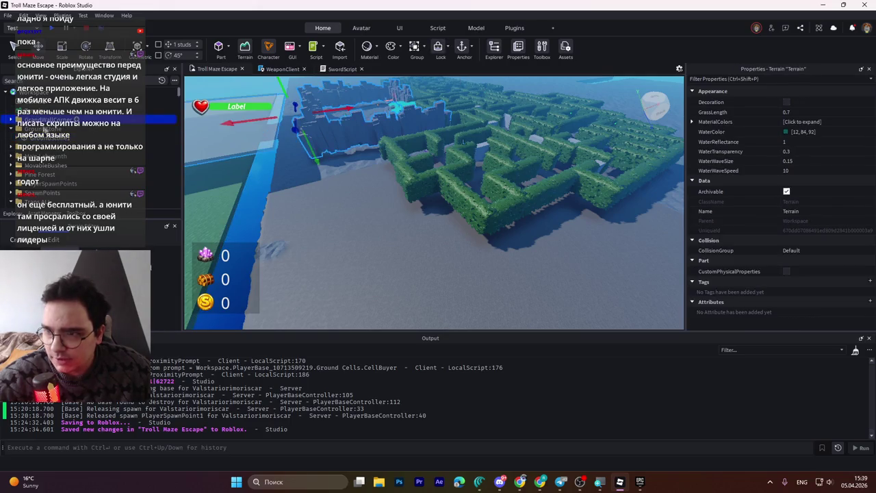
scroll(82, 144, "up", 5)
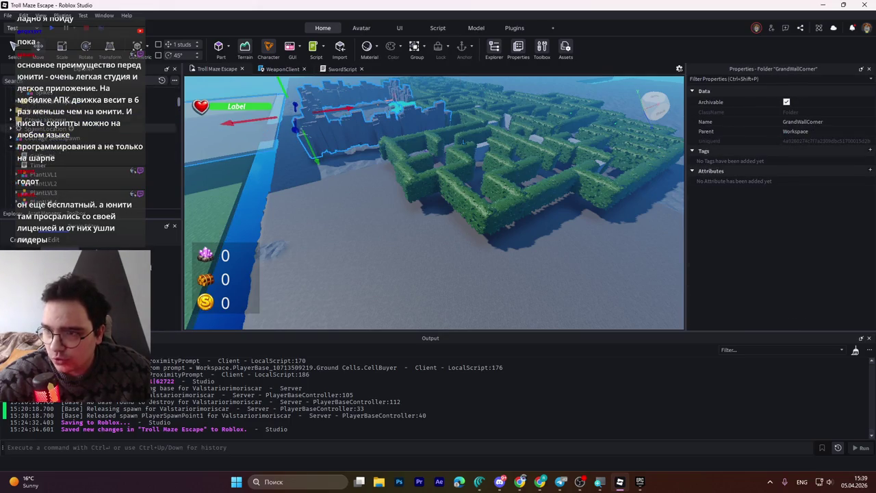
scroll(42, 152, "down", 3)
left_click(42, 155, "shift")
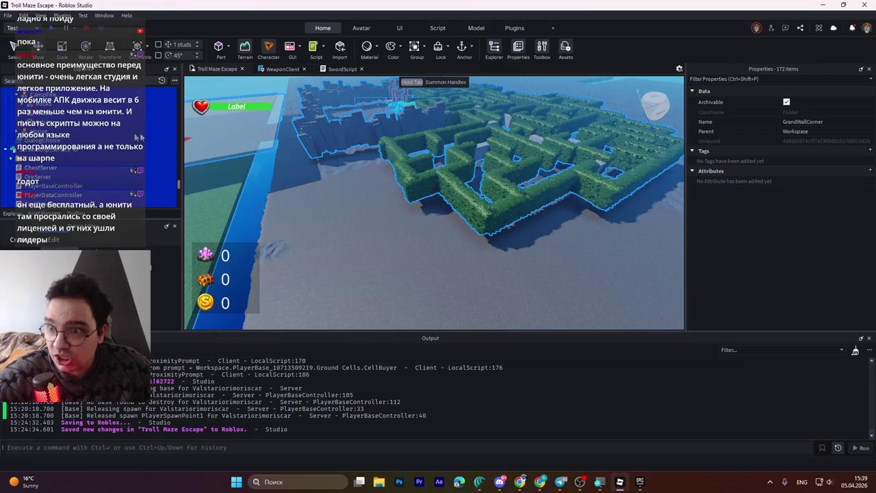
left_click_drag(357, 140, 431, 186)
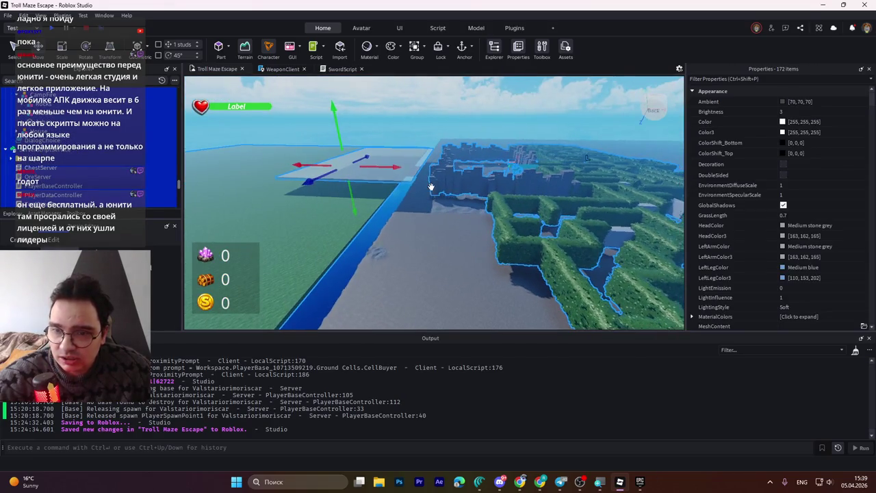
mouse_move(336, 125)
left_mouse_down()
mouse_move(336, 186)
mouse_move(336, 133)
left_mouse_up()
scroll(432, 197, "up", 5)
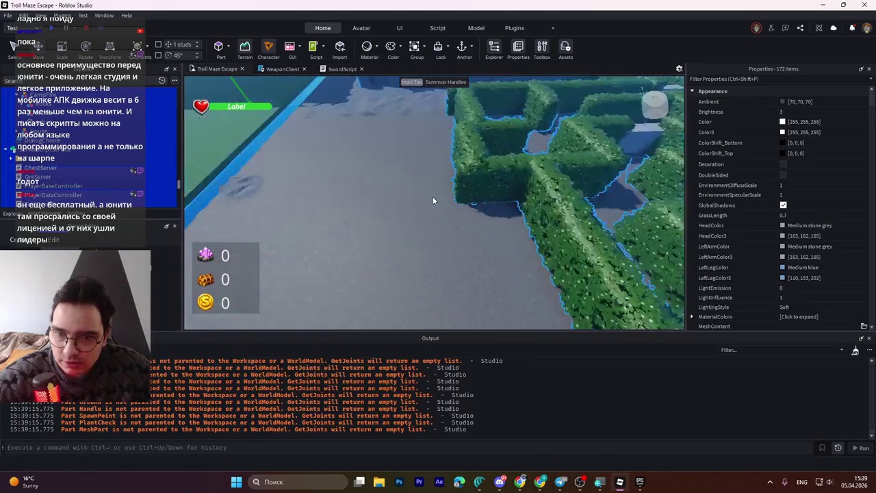
key("d")
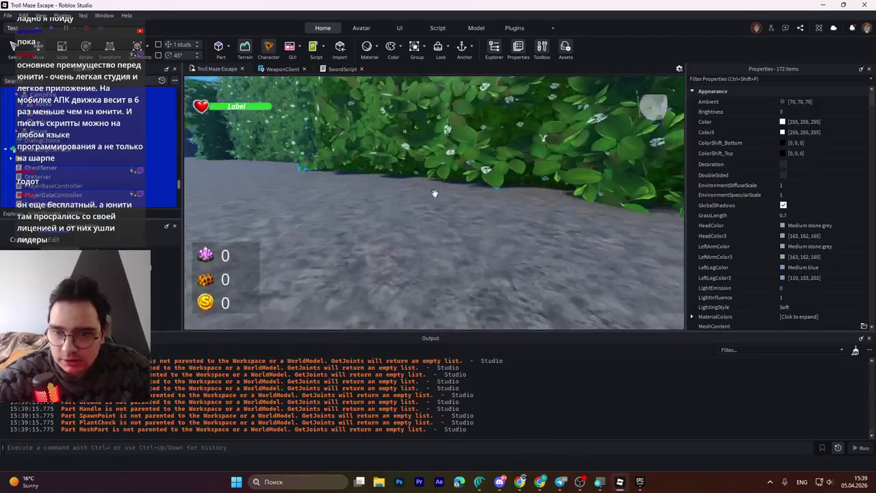
key("a")
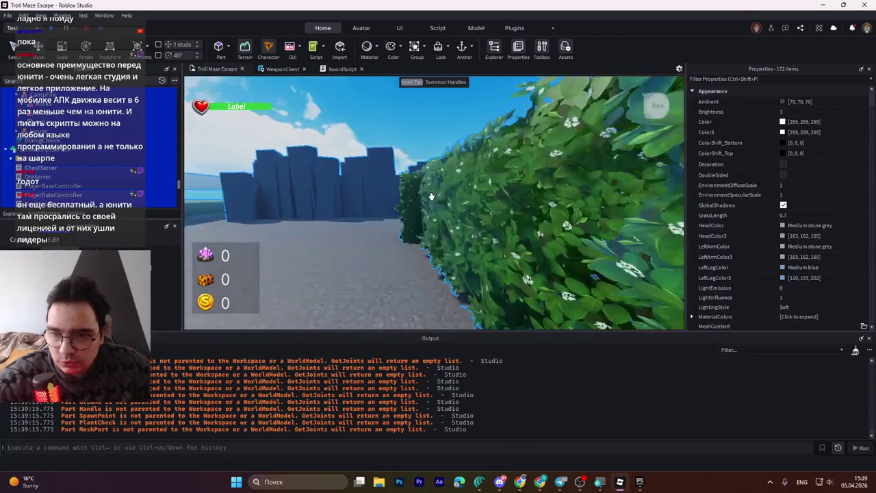
key("w")
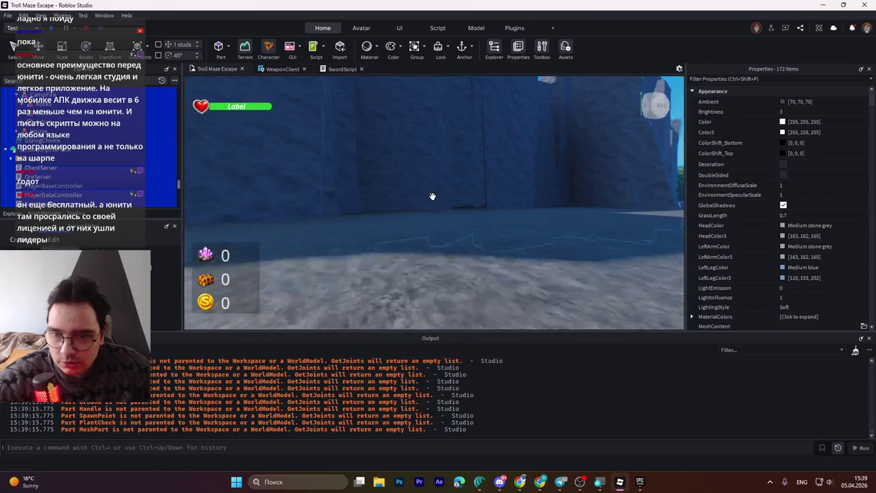
key("s")
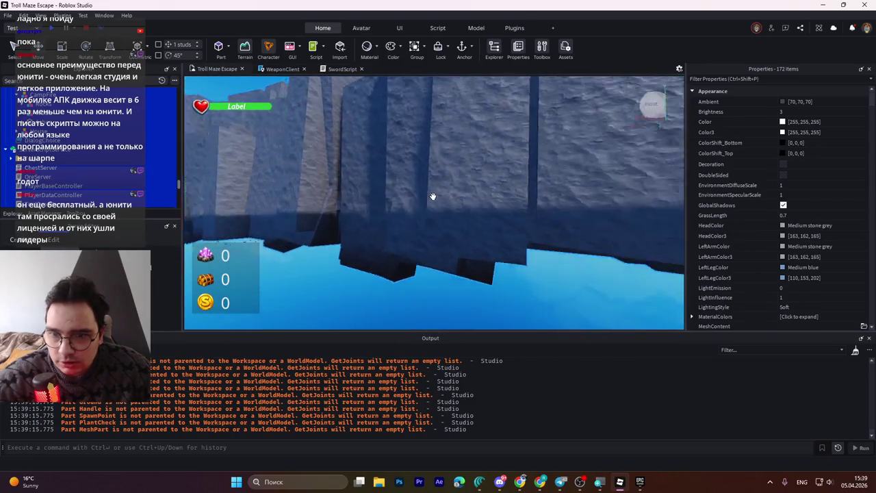
key("w")
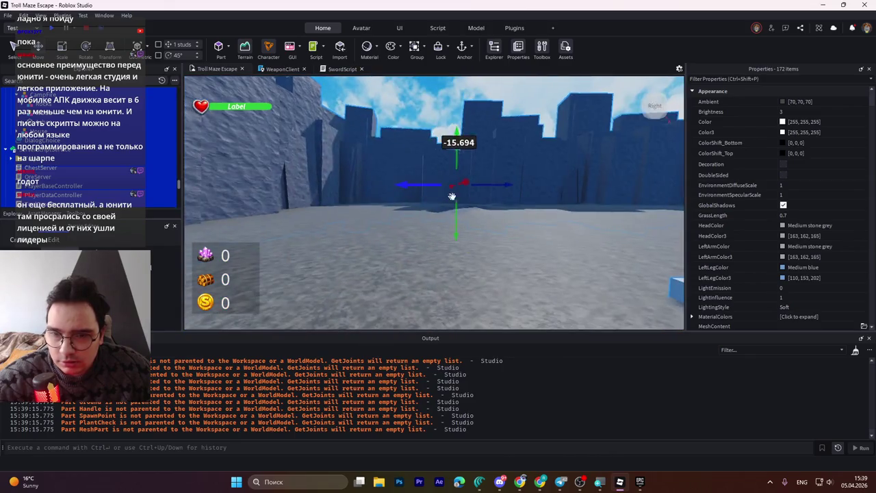
key("w")
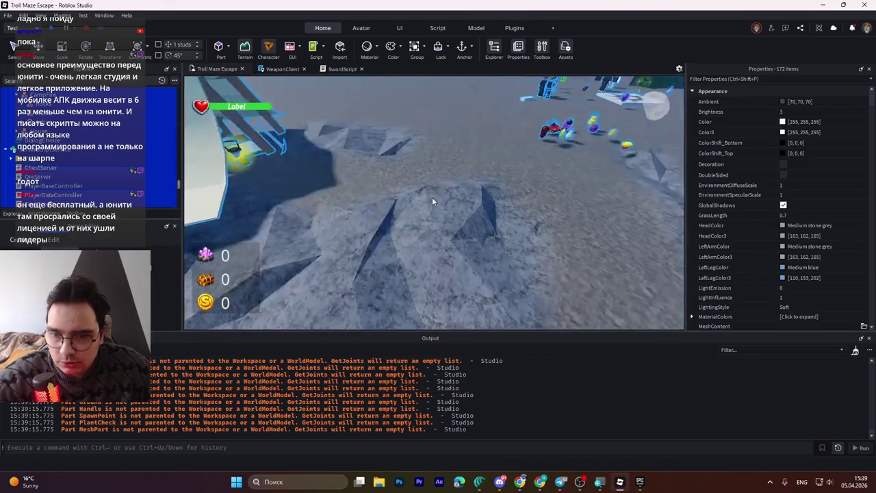
key("s")
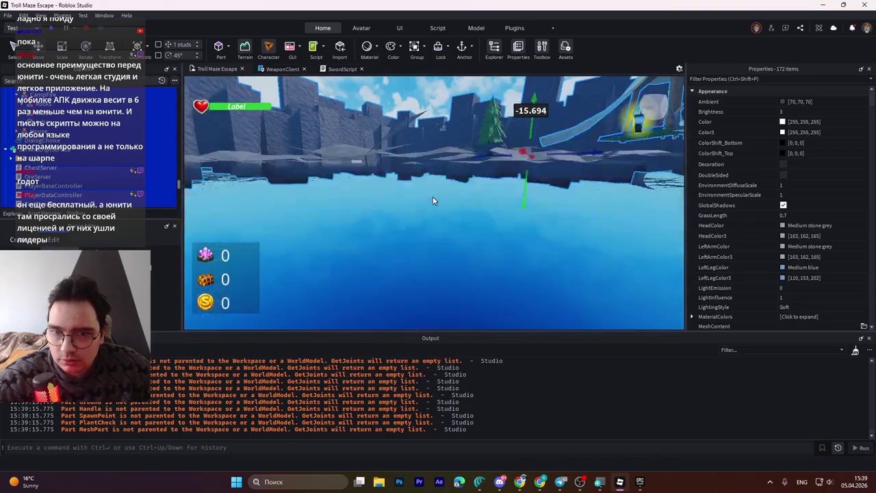
key("d")
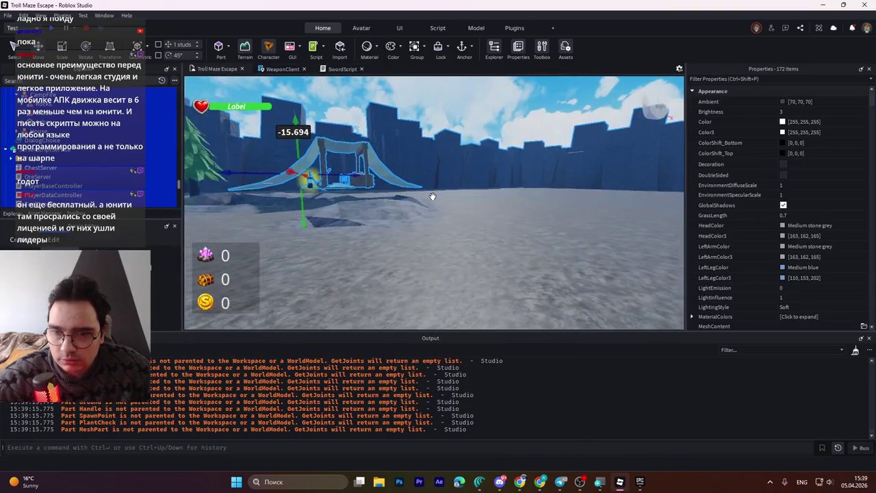
key("w")
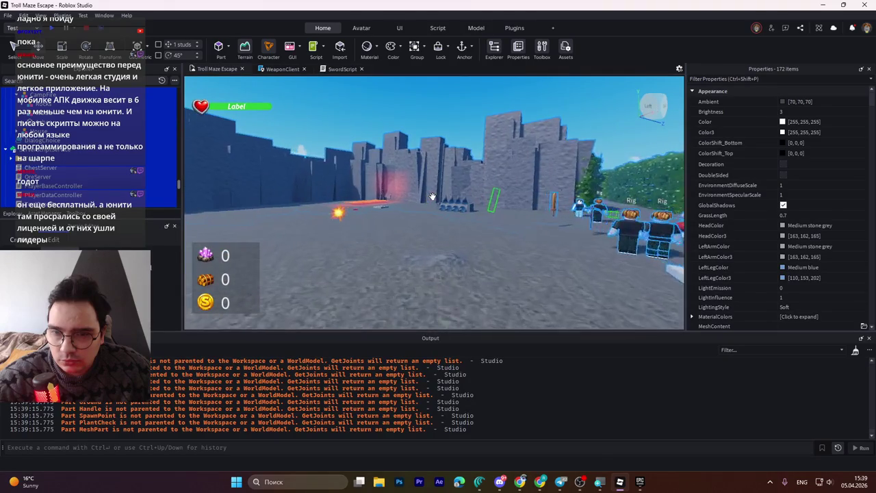
key("w")
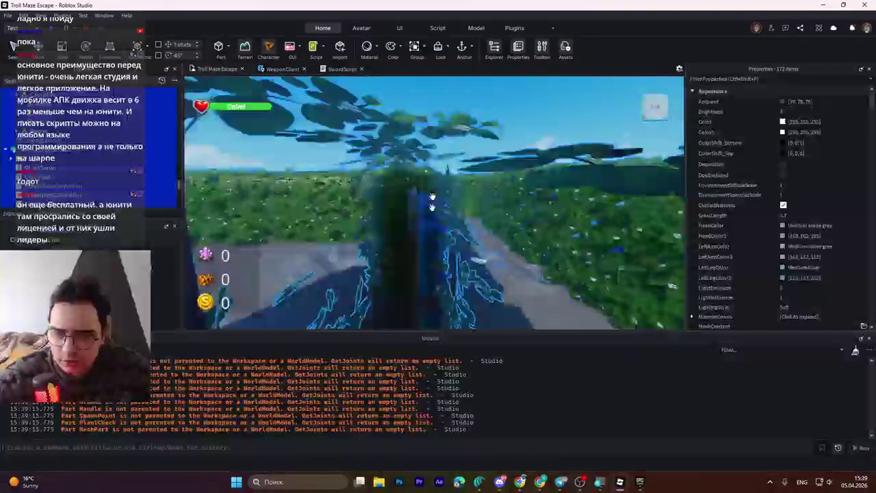
key("w")
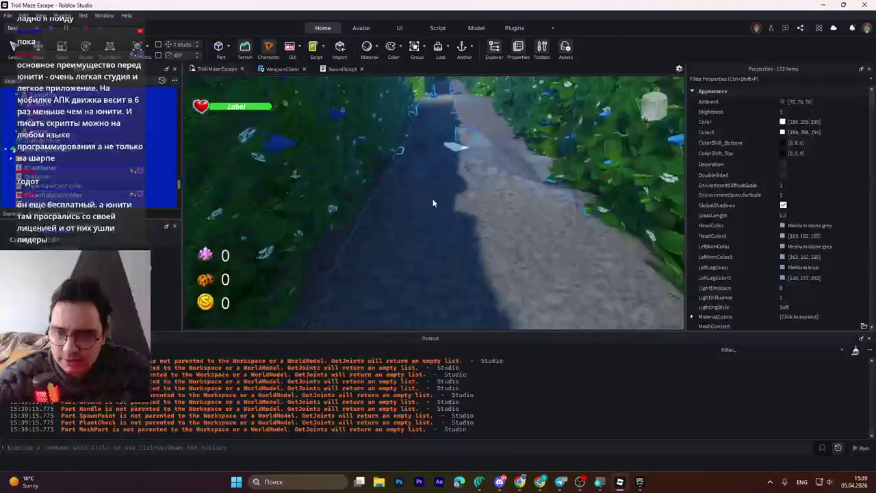
key("f")
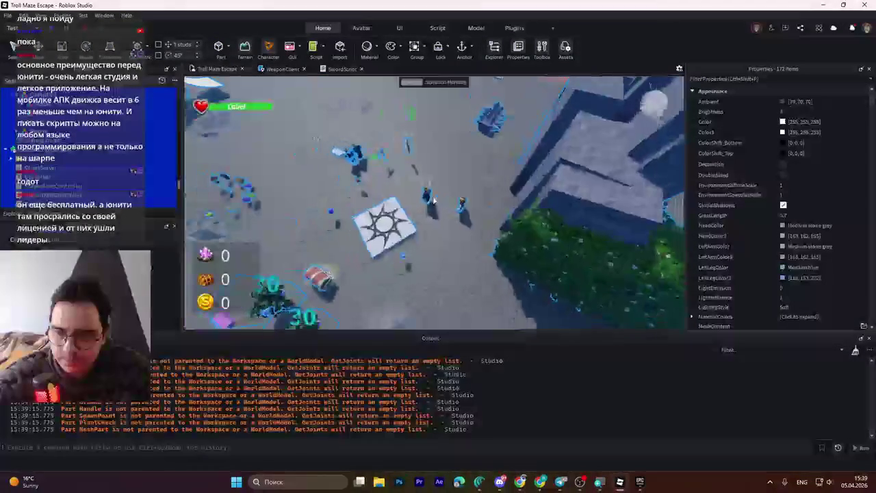
left_click(34, 168)
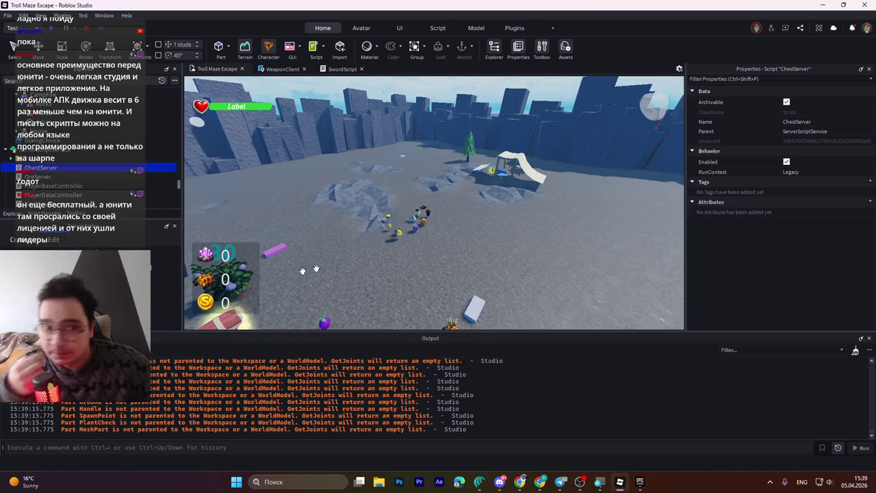
- Brush a Grass hill onto the snowy ground and fly the camera past it to inspect
mouse_move(401, 249)
left_mouse_down()
mouse_move(454, 274)
mouse_move(384, 256)
left_mouse_up()
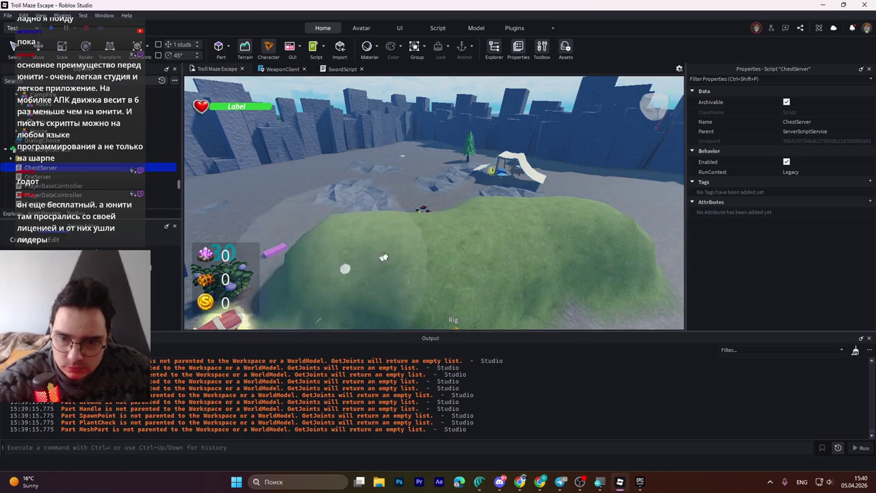
key("w")
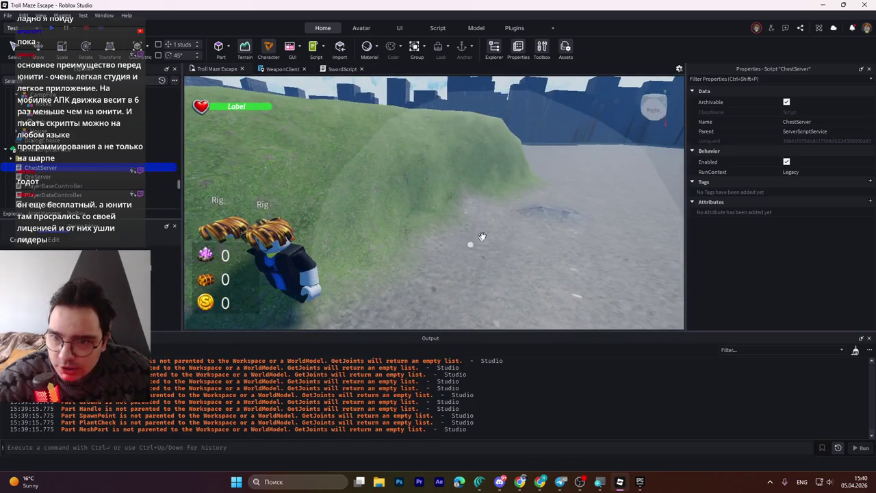
scroll(482, 236, "down", 10)
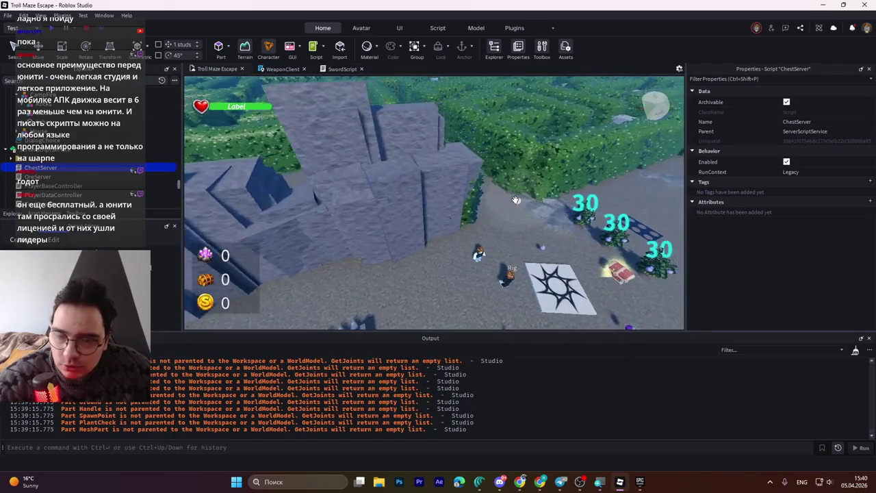
key("d")
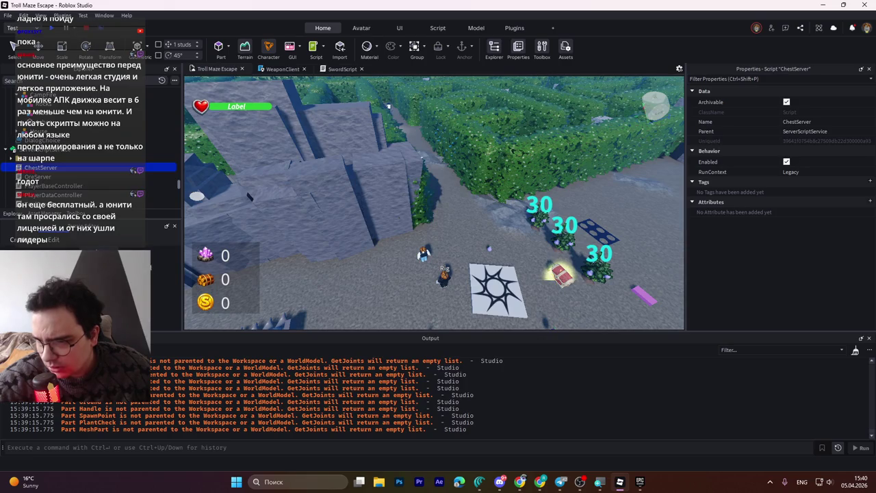
scroll(401, 245, "down", 5)
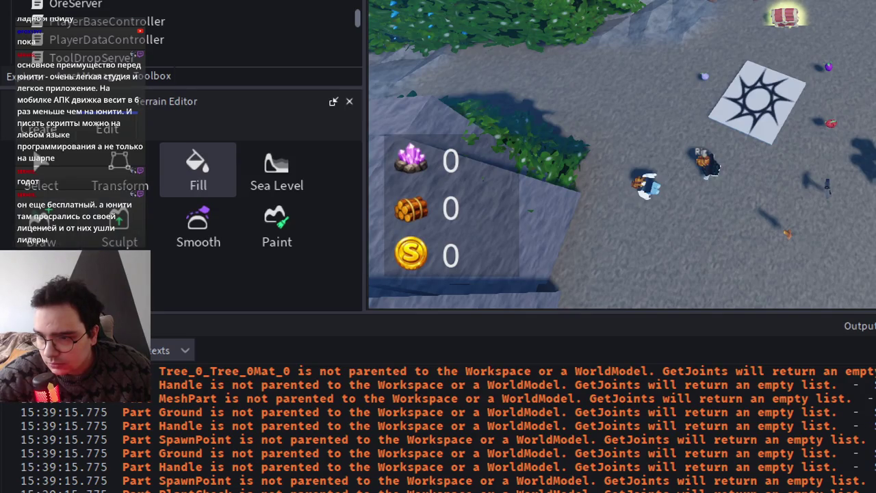
left_click(130, 233)
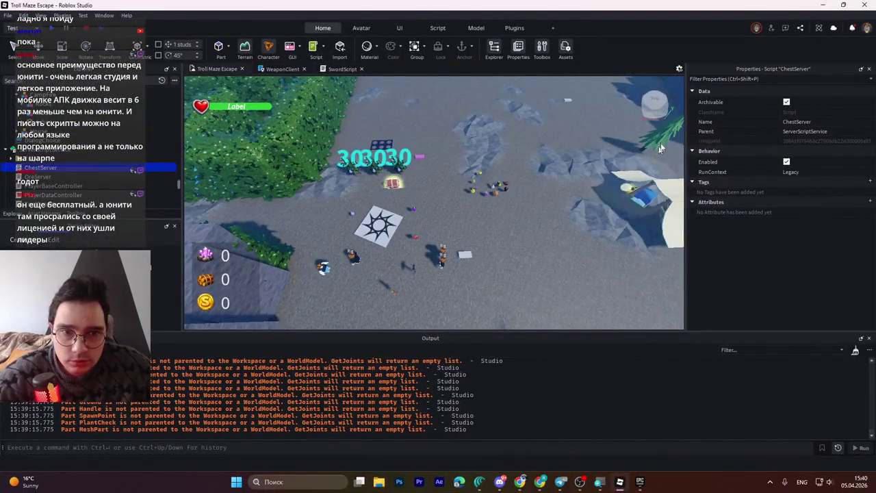
key("ctrl+shift+p")
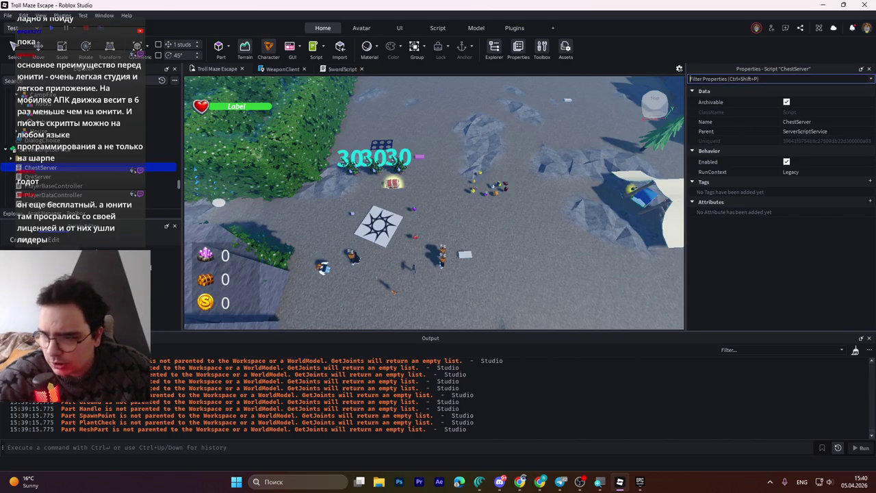
left_click(507, 250)
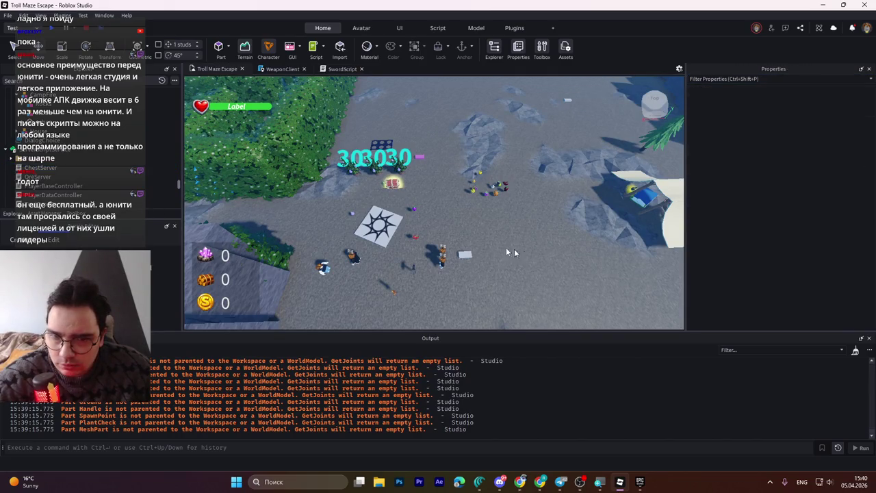
mouse_move(448, 257)
left_mouse_down()
mouse_move(531, 233)
mouse_move(567, 239)
mouse_move(488, 221)
mouse_move(544, 243)
mouse_move(518, 255)
mouse_move(553, 242)
mouse_move(545, 212)
mouse_move(443, 171)
left_mouse_up()
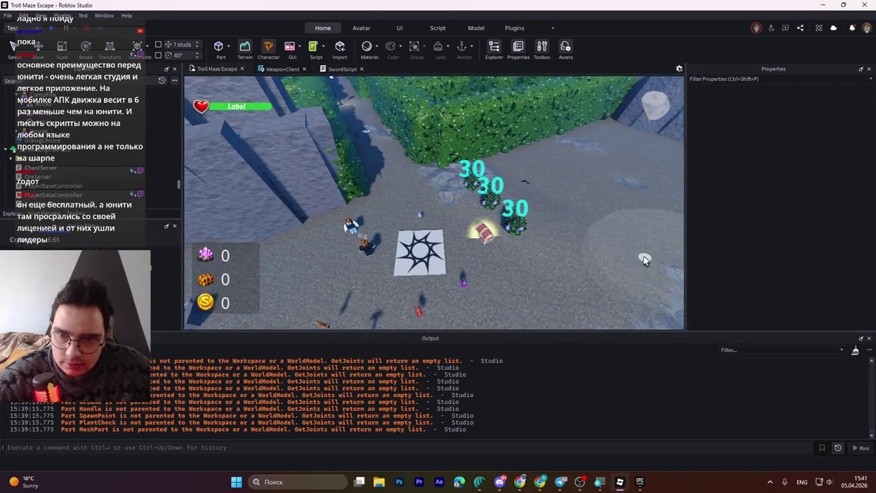
left_click(602, 210)
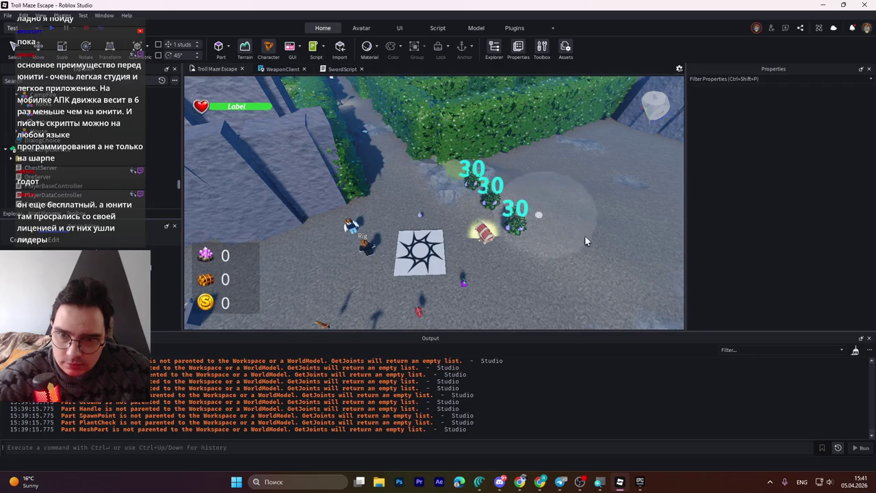
mouse_move(585, 235)
left_mouse_down()
mouse_move(392, 215)
mouse_move(438, 178)
mouse_move(568, 166)
mouse_move(482, 178)
mouse_move(515, 150)
left_mouse_up()
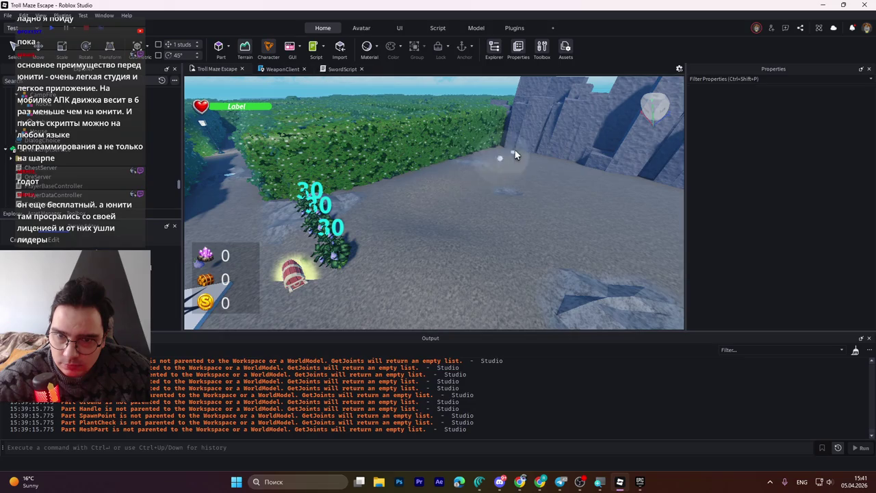
mouse_move(452, 165)
left_mouse_down()
mouse_move(437, 201)
mouse_move(535, 199)
mouse_move(464, 192)
mouse_move(528, 222)
mouse_move(470, 186)
mouse_move(478, 193)
mouse_move(401, 214)
mouse_move(343, 266)
mouse_move(430, 225)
mouse_move(329, 248)
mouse_move(342, 154)
mouse_move(487, 90)
mouse_move(383, 137)
mouse_move(410, 130)
mouse_move(386, 121)
left_mouse_up()
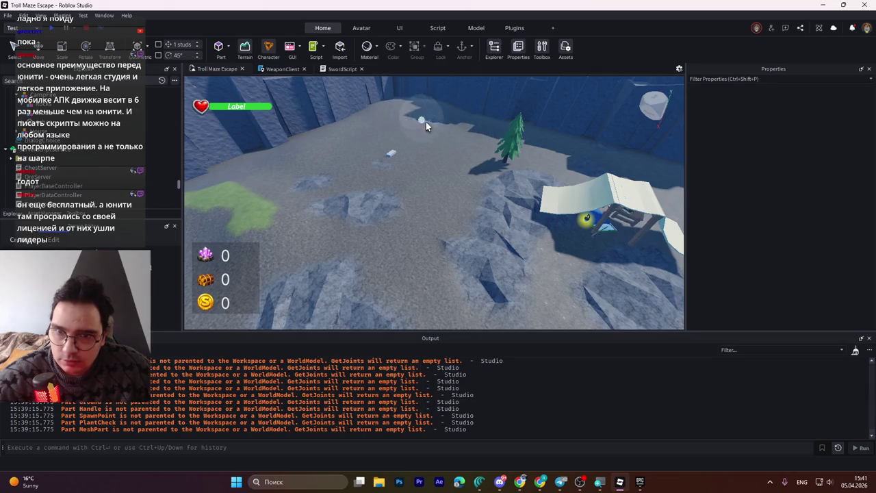
mouse_move(426, 122)
left_mouse_down()
mouse_move(484, 160)
mouse_move(473, 156)
left_mouse_up()
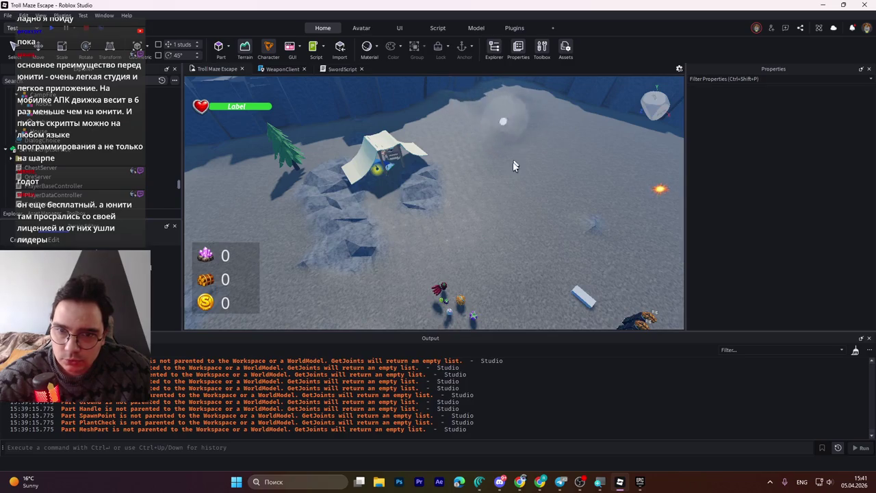
mouse_move(499, 82)
left_mouse_down()
mouse_move(549, 127)
mouse_move(540, 137)
left_mouse_up()
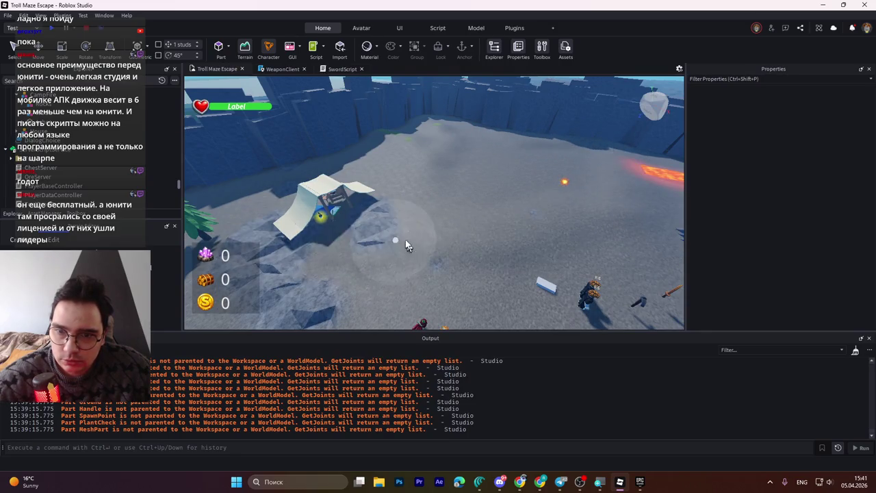
left_click_drag(405, 239, 394, 231)
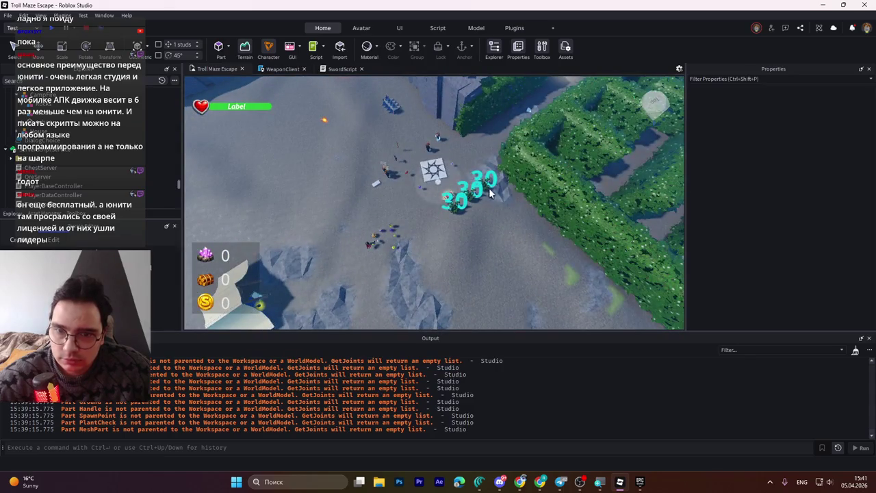
left_click_drag(509, 241, 459, 204)
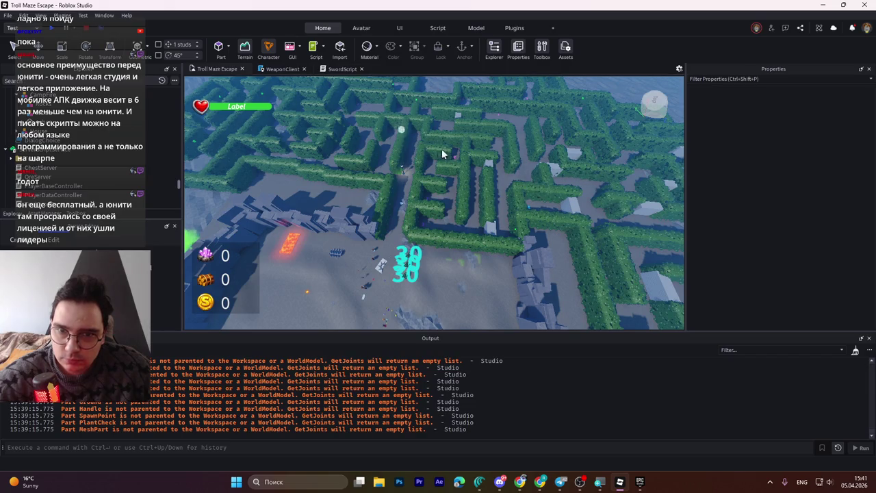
scroll(445, 156, "down", 2)
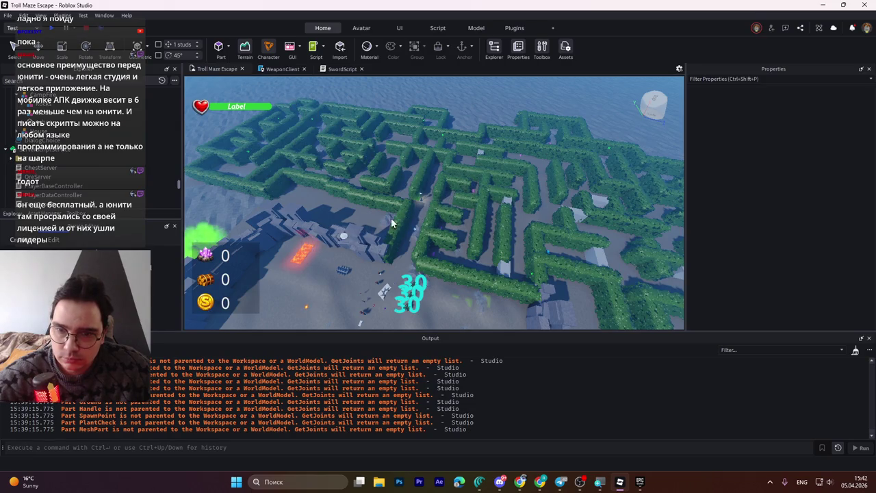
scroll(428, 212, "up", 5)
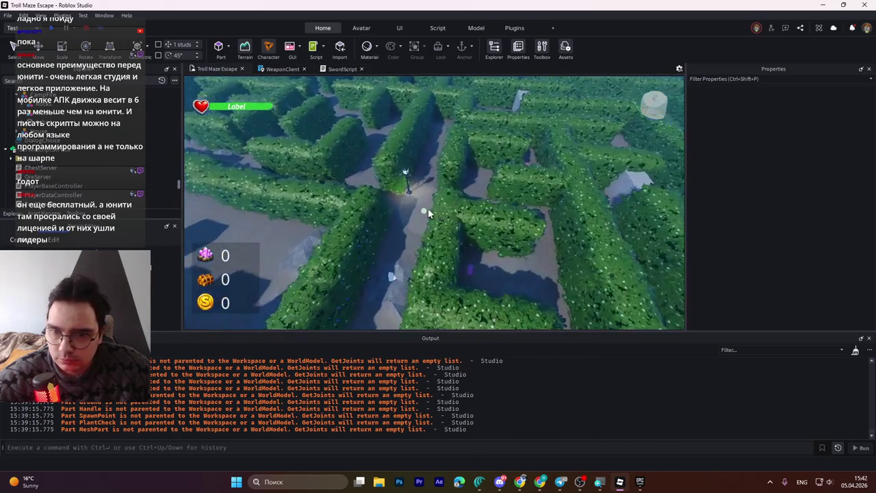
scroll(427, 208, "up", 5)
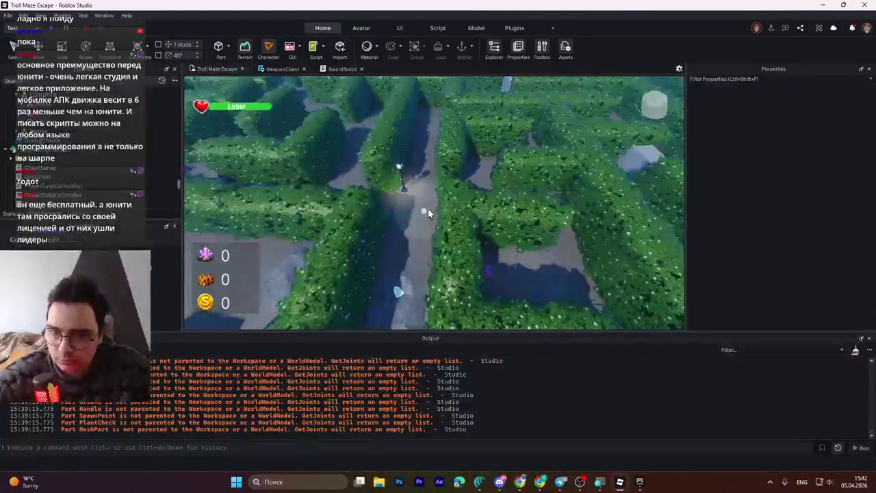
scroll(436, 220, "up", 5)
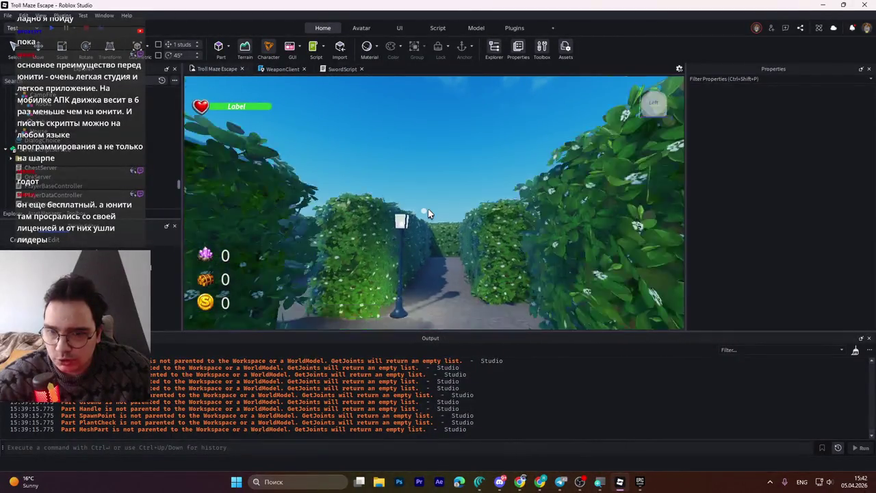
scroll(428, 208, "down", 5)
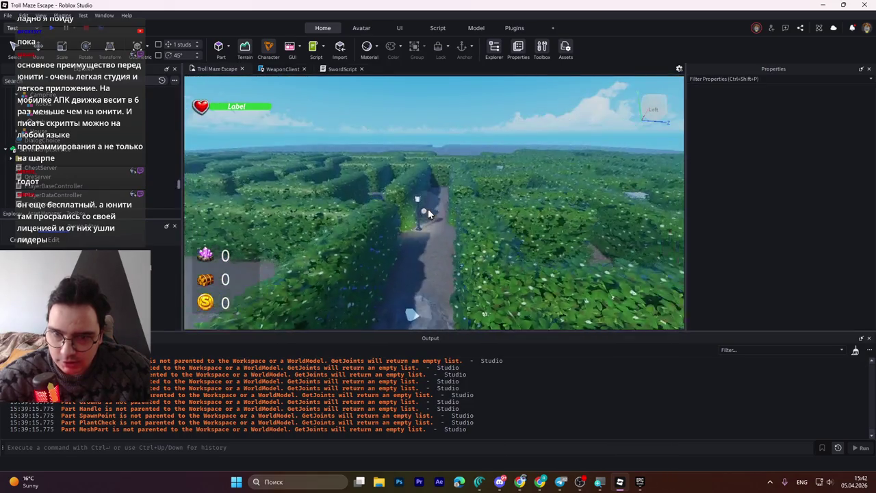
scroll(428, 208, "down", 5)
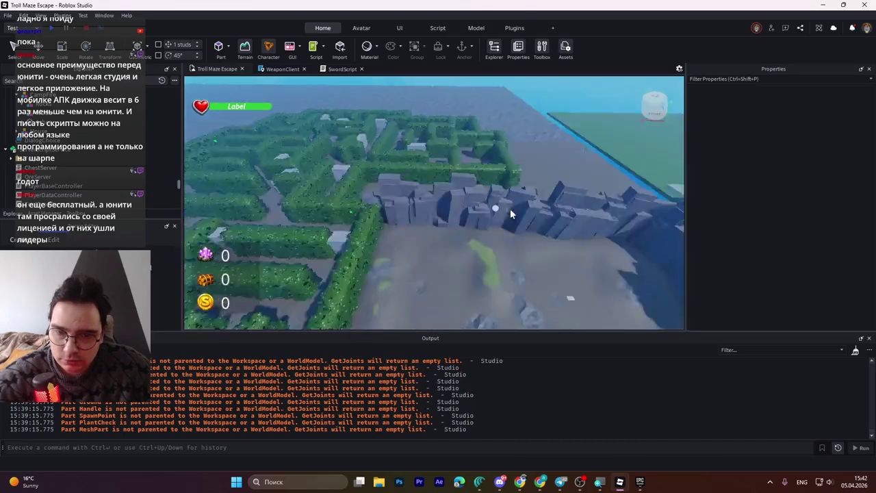
left_click(430, 204)
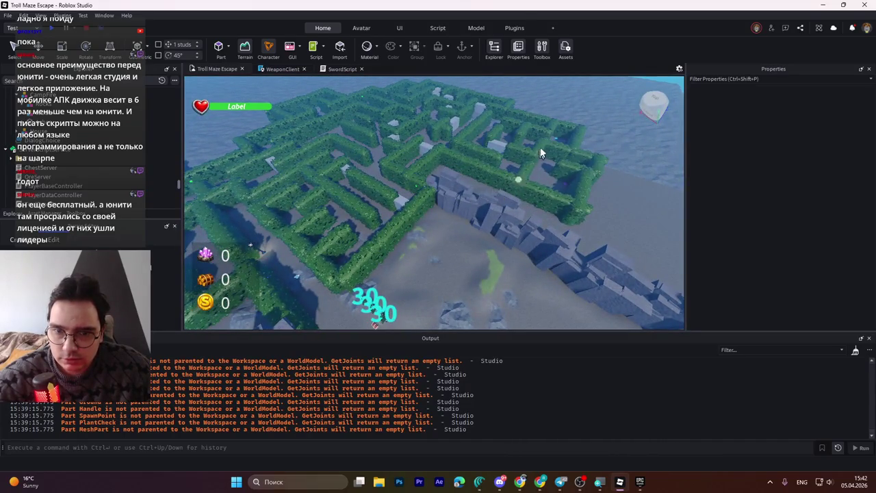
scroll(439, 207, "up", 5)
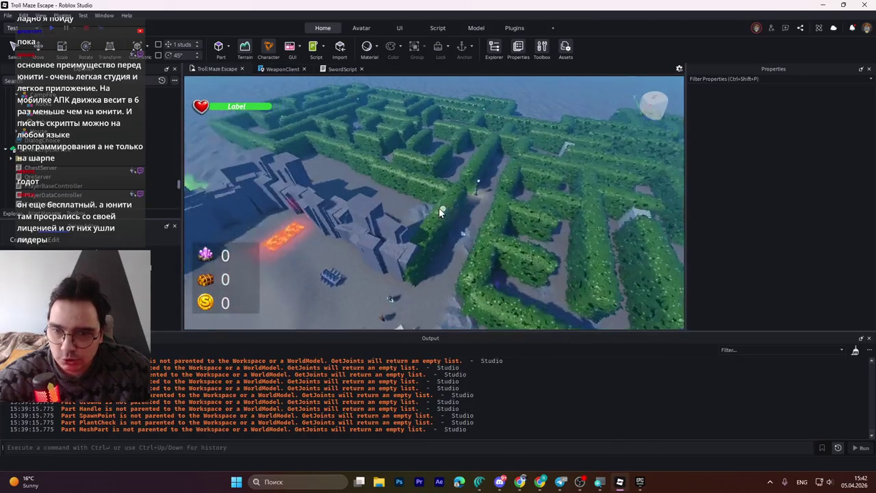
scroll(439, 208, "up", 5)
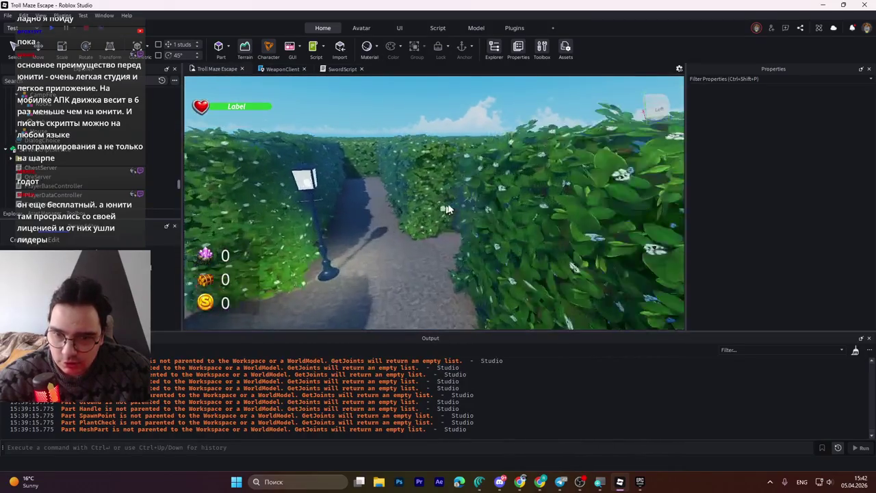
scroll(438, 207, "down", 5)
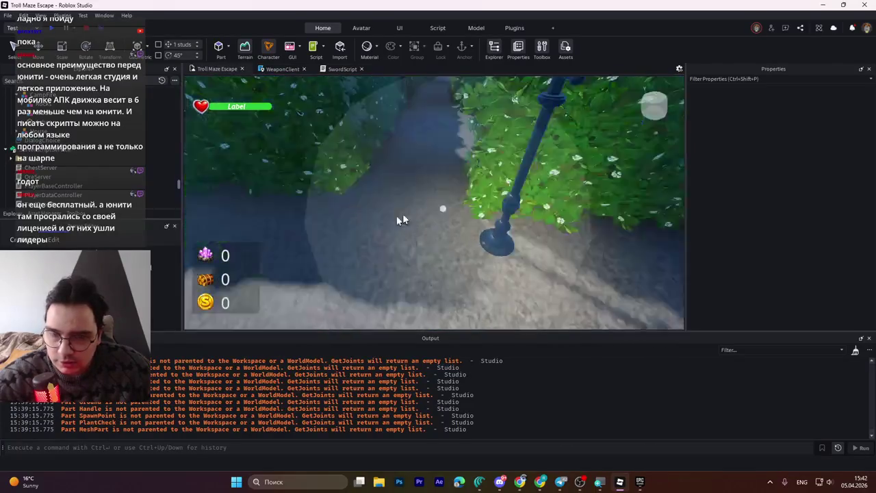
scroll(439, 212, "up", 5)
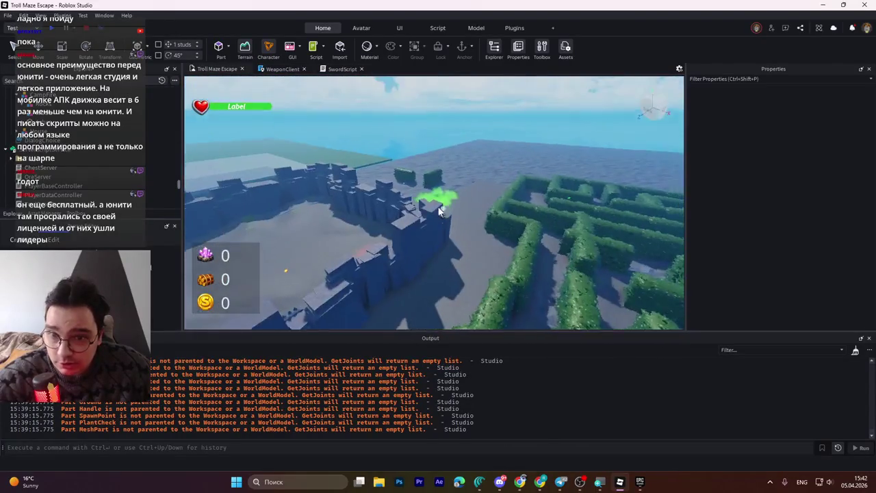
scroll(438, 208, "down", 5)
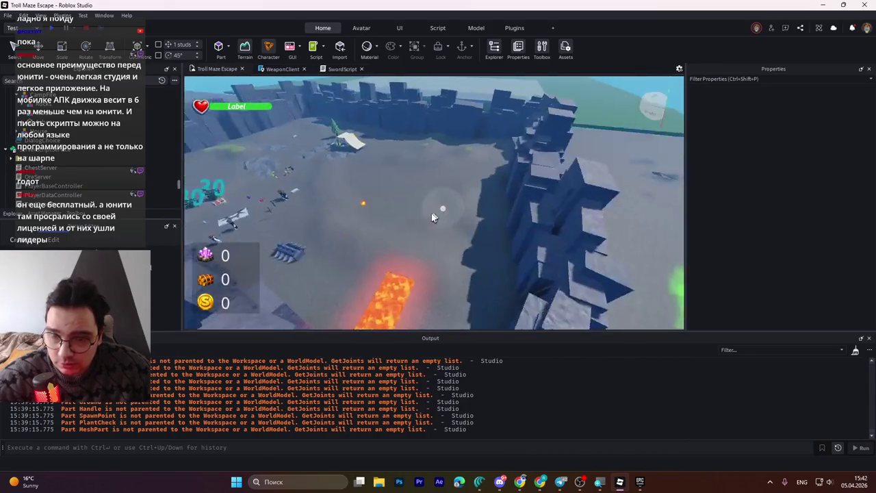
scroll(438, 208, "up", 2)
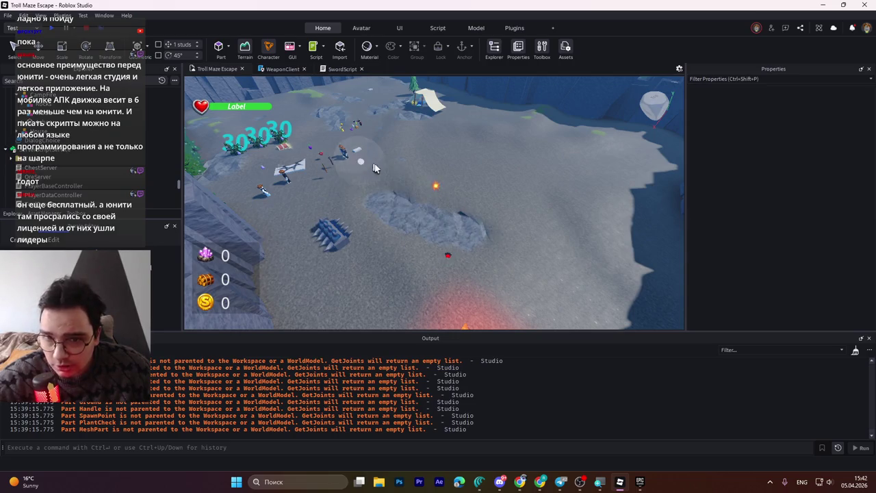
mouse_move(509, 279)
left_mouse_down()
mouse_move(517, 179)
mouse_move(431, 186)
mouse_move(445, 217)
mouse_move(427, 235)
left_mouse_up()
key("ctrl+z")
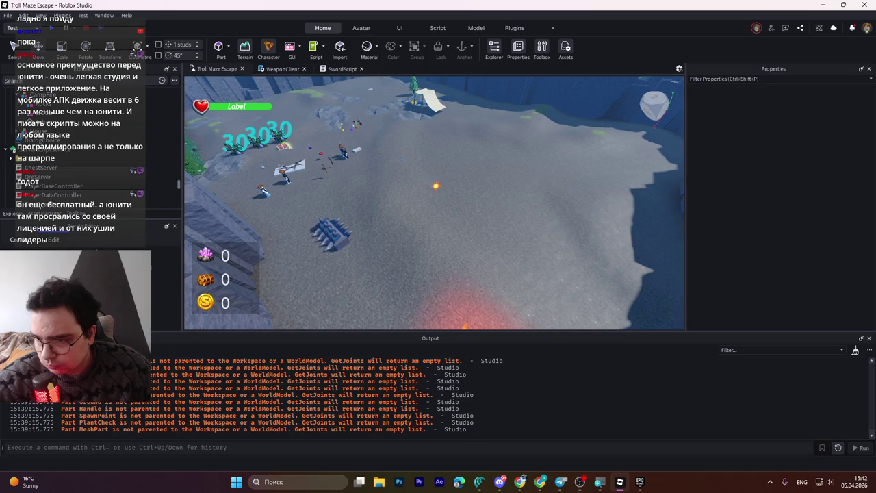
mouse_move(391, 246)
left_mouse_down()
mouse_move(501, 217)
mouse_move(576, 258)
left_mouse_up()
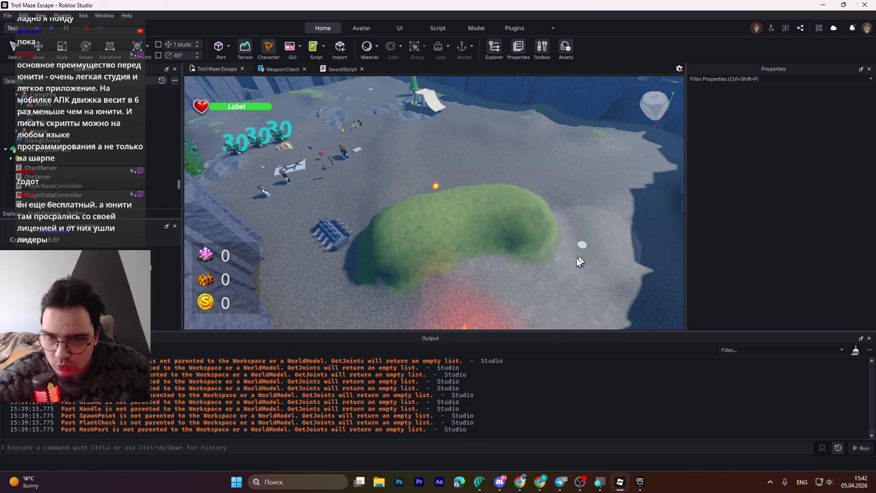
scroll(512, 265, "up", 5)
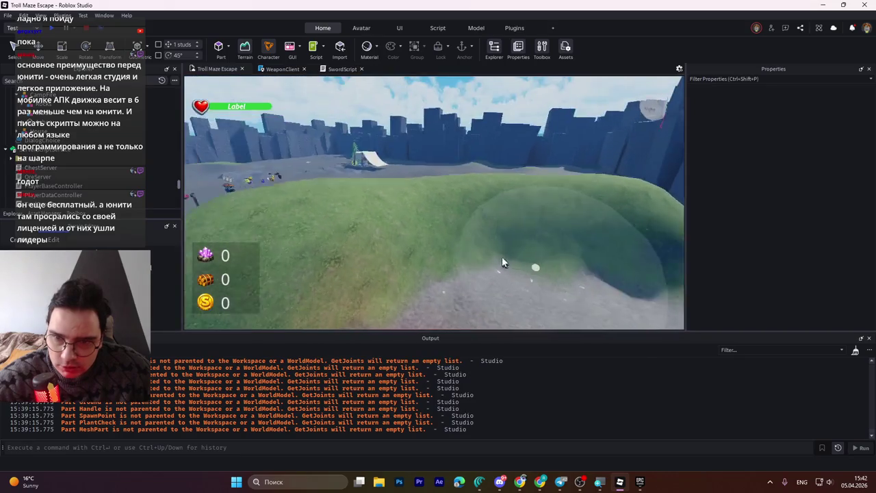
scroll(509, 264, "up", 3)
key("ctrl+z")
scroll(491, 271, "down", 3)
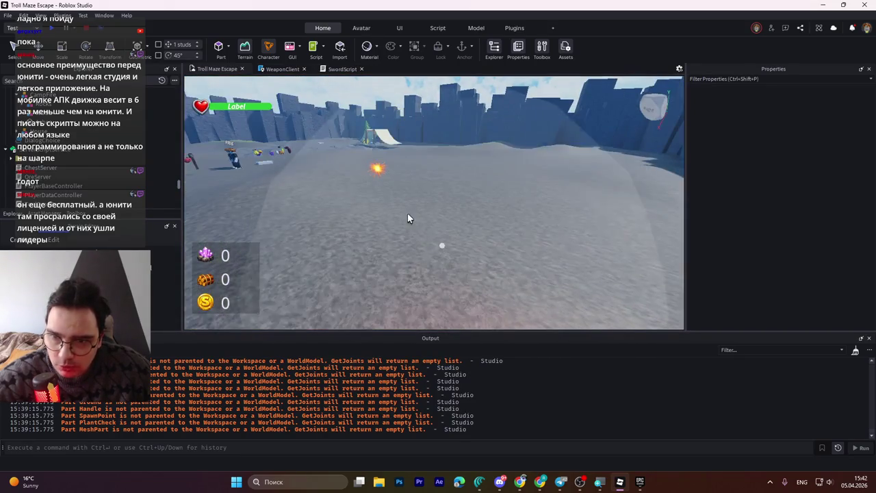
scroll(407, 212, "down", 8)
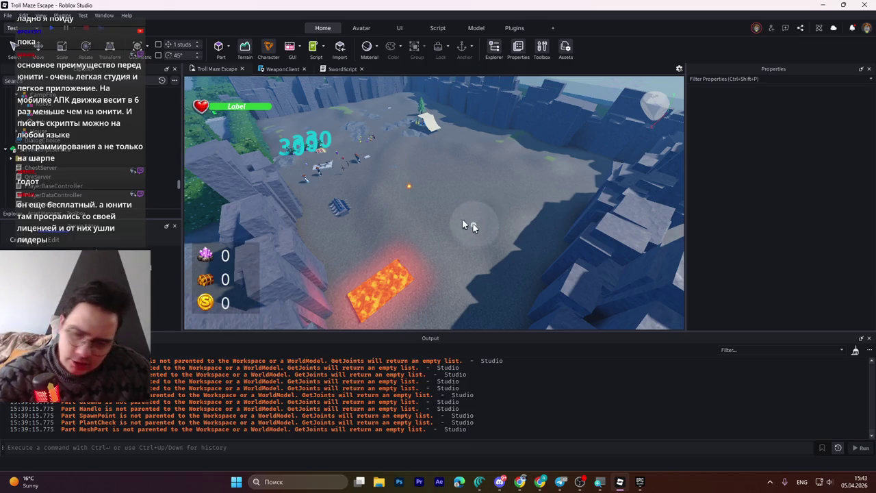
key("alt+Tab")
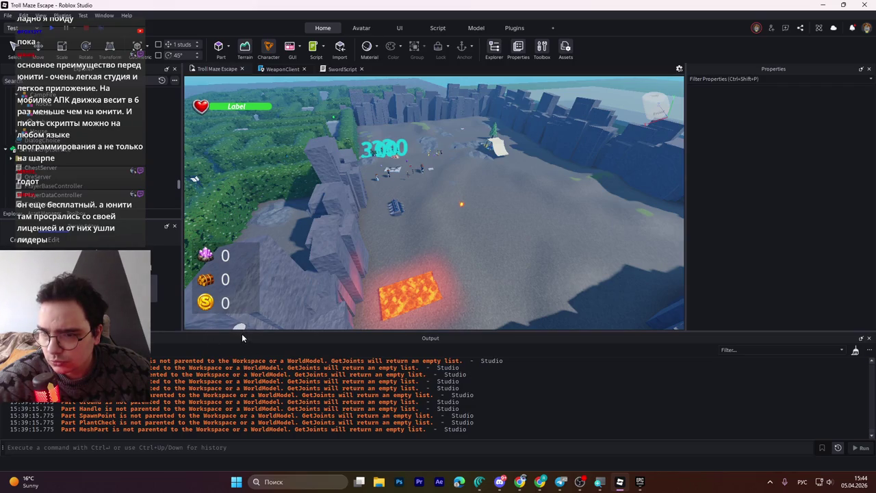
- Enlarge the Terrain Editor panel and set Paint's Material Mode to Replace
mouse_move(252, 331)
left_mouse_down()
mouse_move(243, 405)
mouse_move(246, 383)
left_mouse_up()
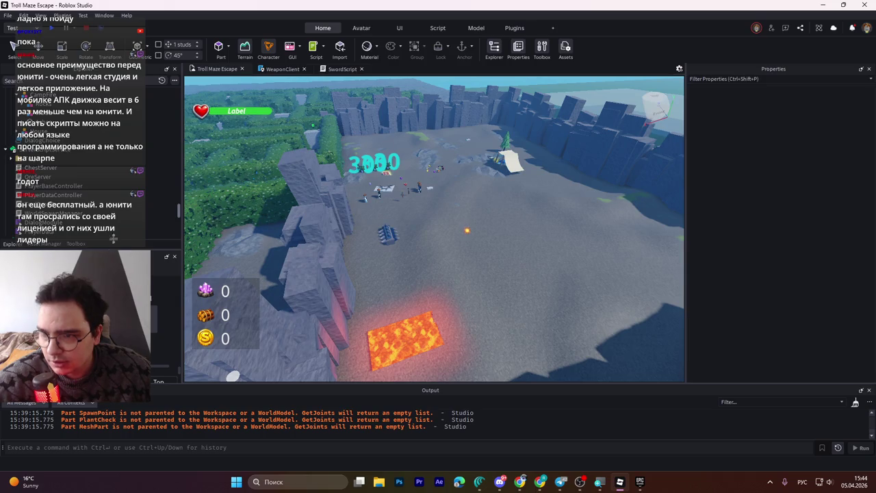
mouse_move(113, 239)
left_mouse_down()
mouse_move(115, 145)
mouse_move(126, 155)
left_mouse_up()
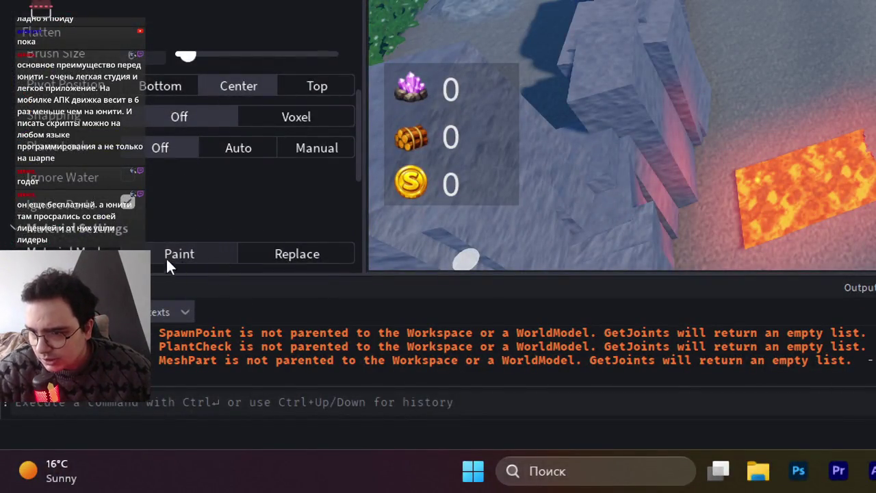
left_click(308, 255)
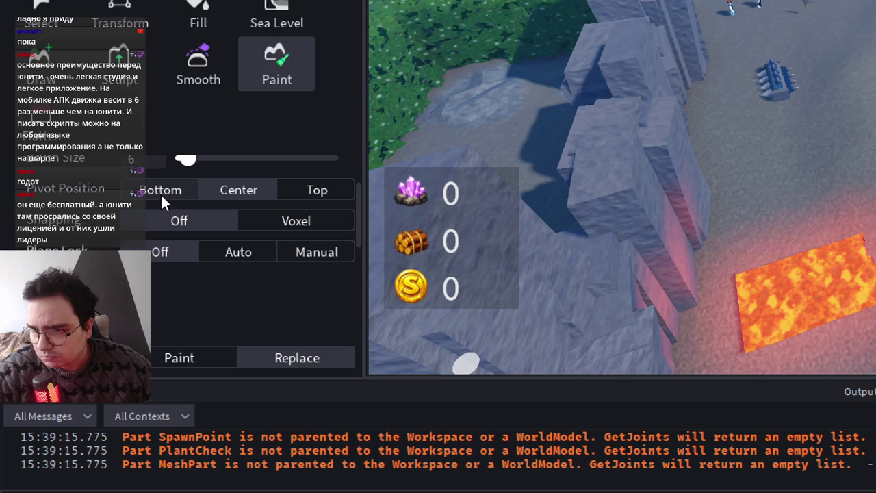
scroll(266, 237, "up", 3)
scroll(267, 240, "up", 1)
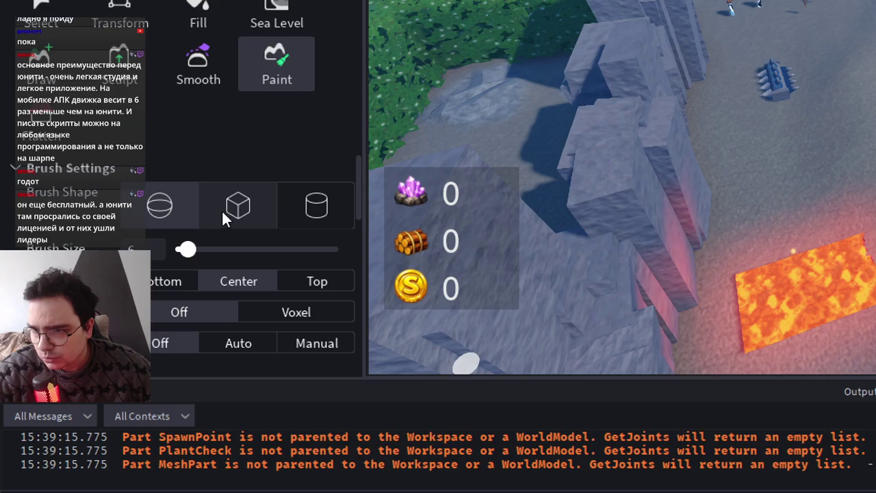
scroll(181, 263, "down", 12)
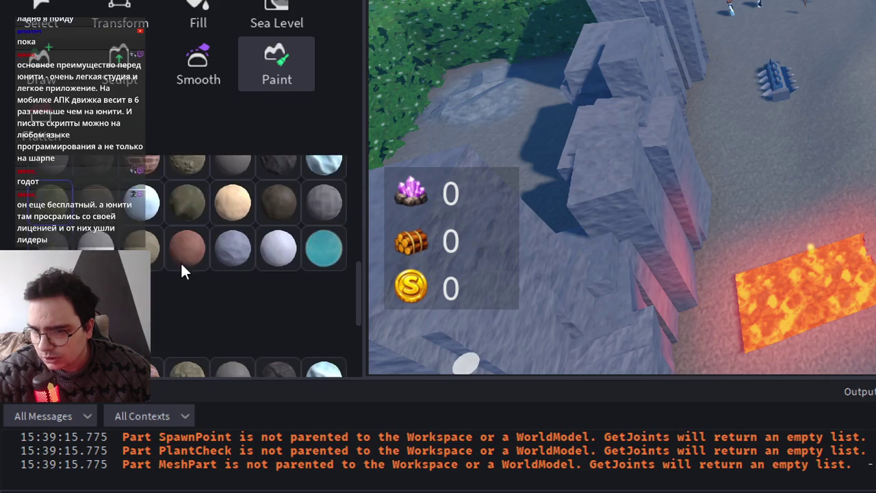
scroll(108, 241, "up", 3)
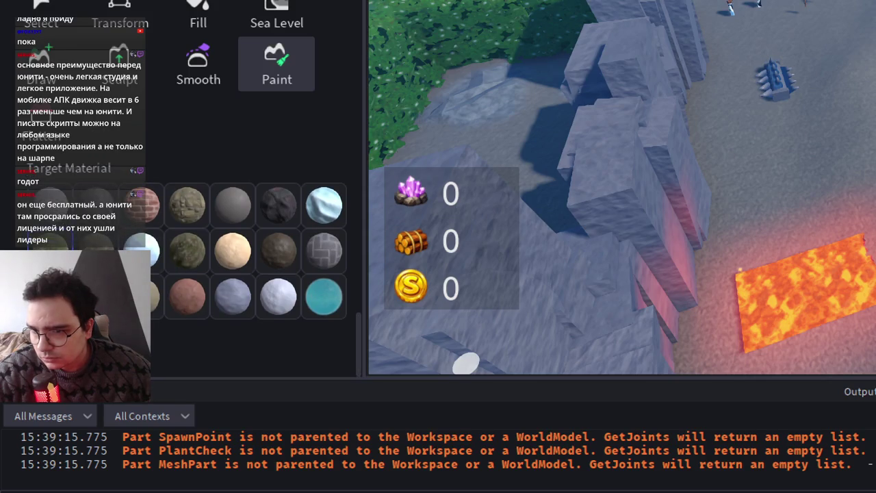
scroll(254, 274, "up", 8)
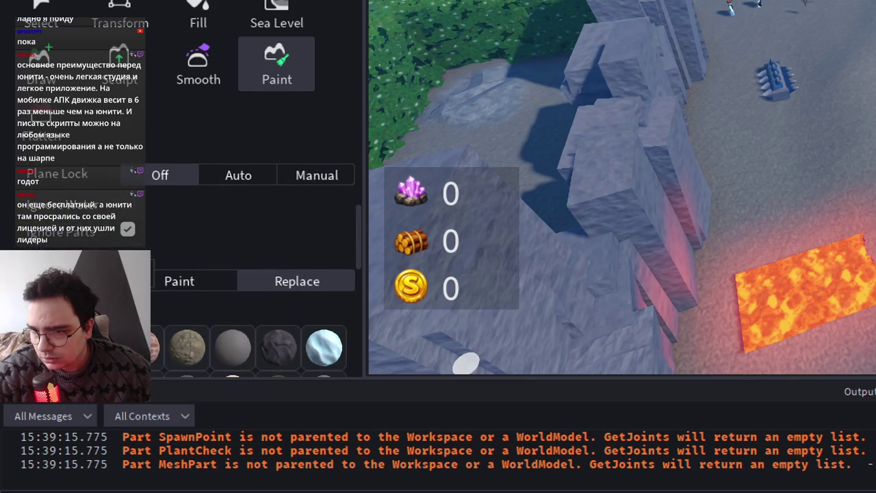
scroll(190, 283, "down", 5)
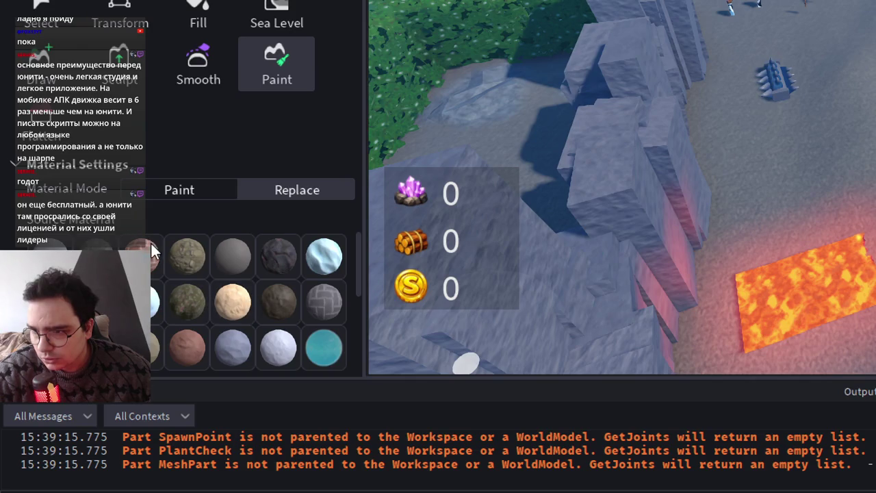
scroll(152, 285, "down", 3)
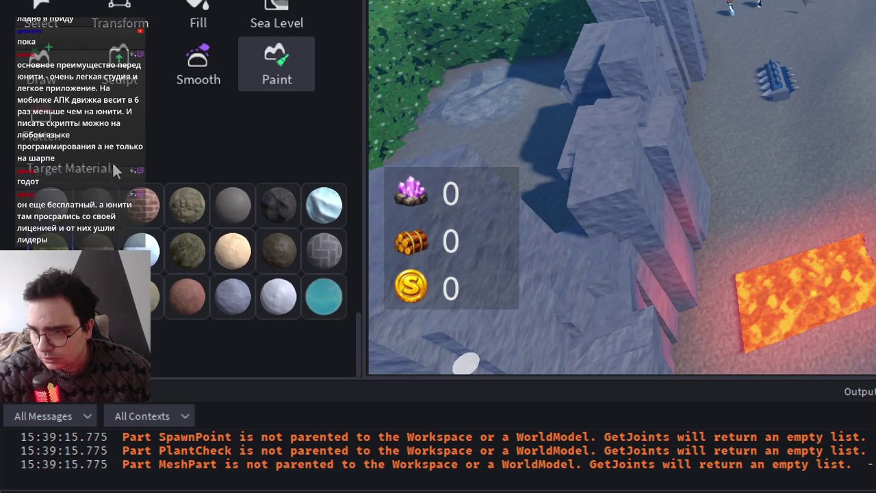
- Pick brick as the paint material, paint a trial patch, then undo it
left_click(147, 206)
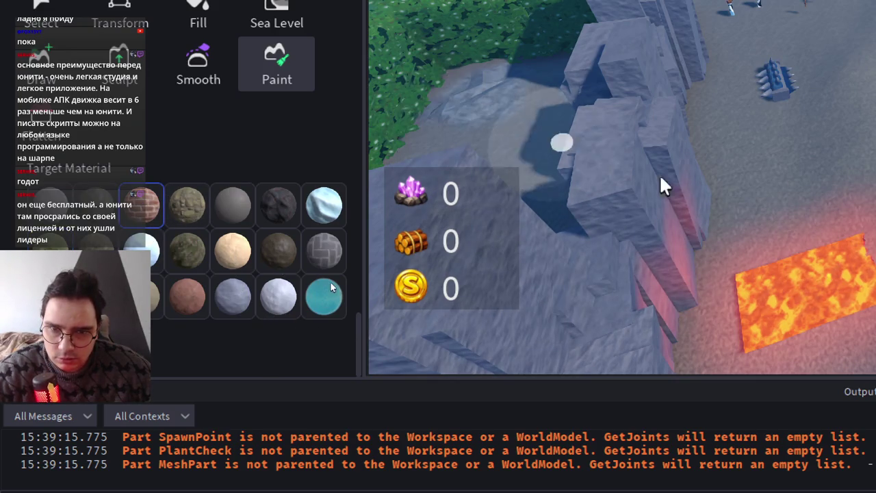
scroll(587, 196, "up", 5)
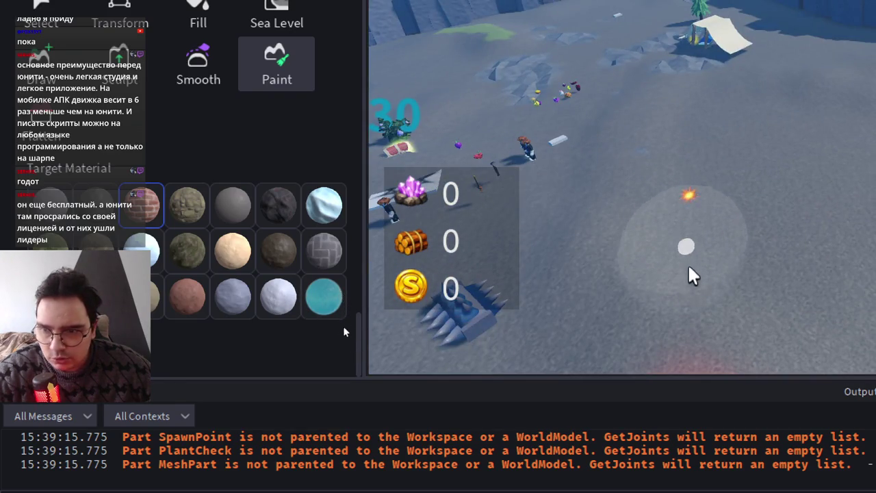
scroll(145, 247, "up", 2)
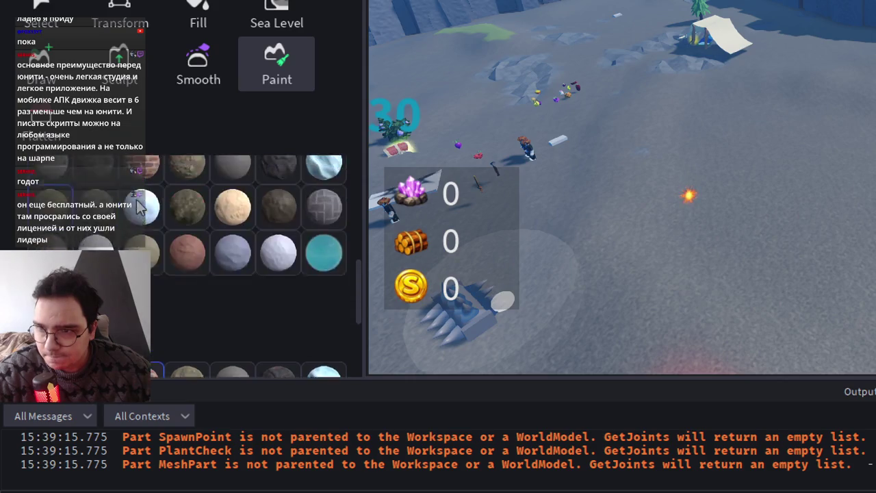
left_click(141, 255)
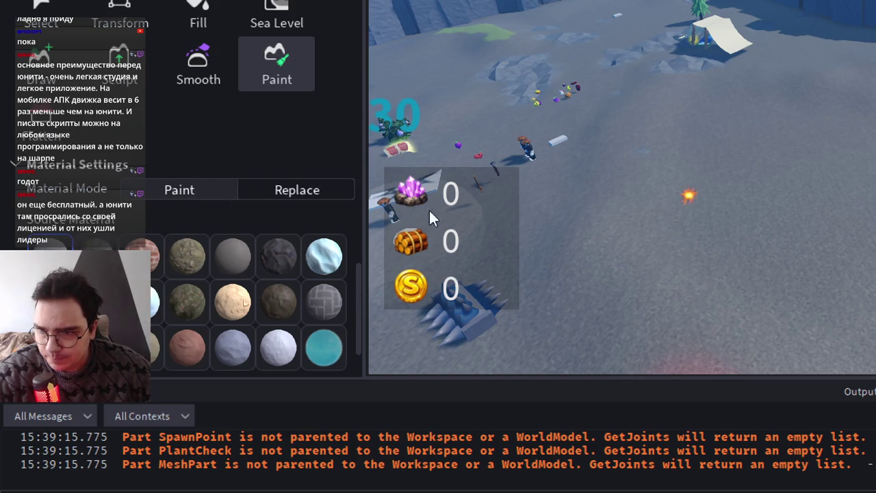
mouse_move(768, 196)
left_mouse_down()
mouse_move(650, 307)
mouse_move(655, 199)
left_mouse_up()
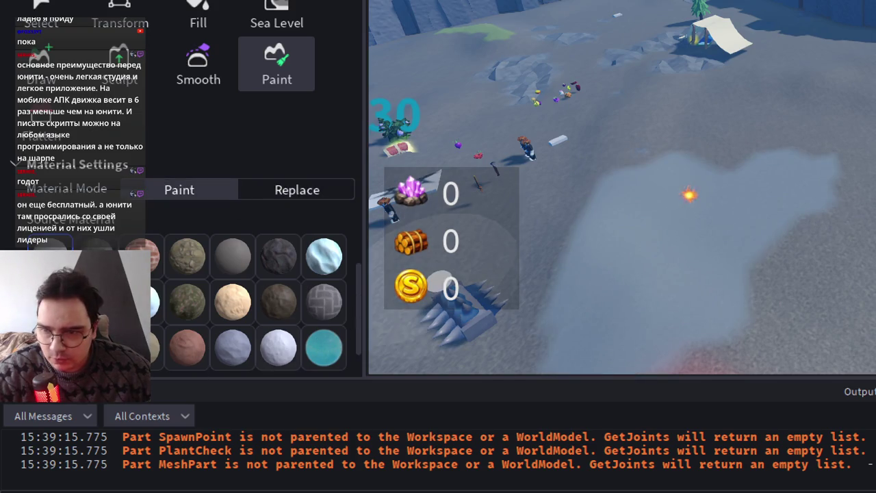
key("ctrl+z")
- Paint grass across the ground near spawn, discarding a trial snow patch
mouse_move(383, 261)
left_mouse_down()
mouse_move(682, 221)
mouse_move(706, 340)
mouse_move(542, 164)
mouse_move(641, 167)
mouse_move(541, 123)
mouse_move(487, 180)
left_mouse_up()
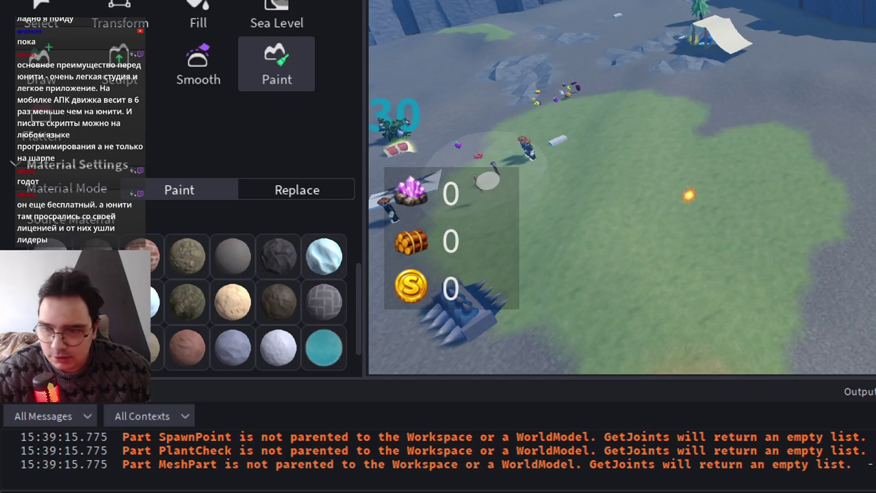
left_click(324, 255)
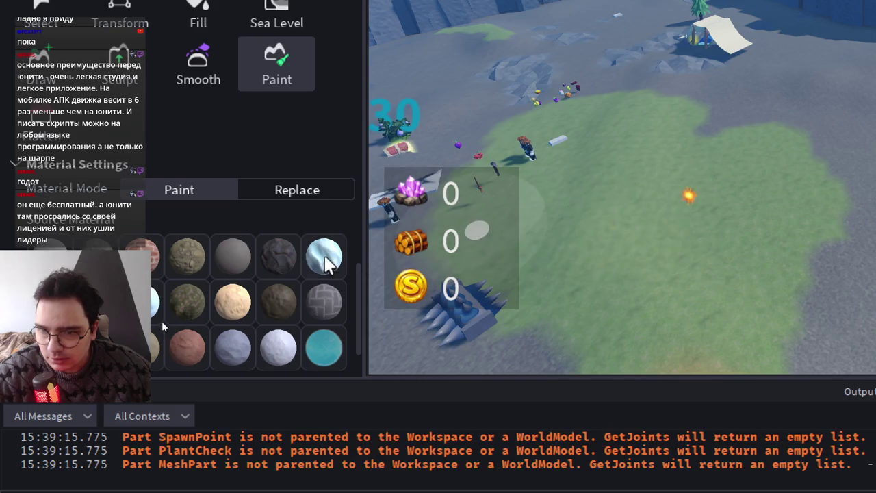
left_click_drag(723, 231, 616, 295)
key("ctrl+z")
key("ctrl+z")
key("ctrl+z")
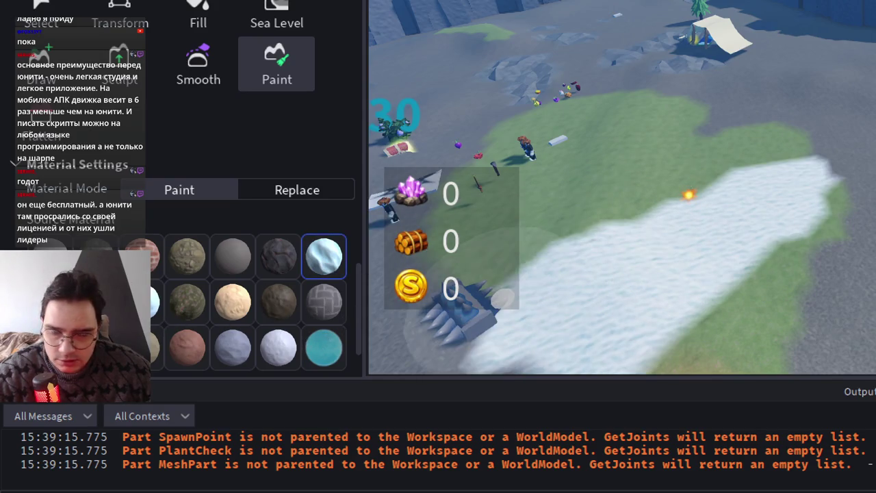
scroll(274, 335, "down", 2)
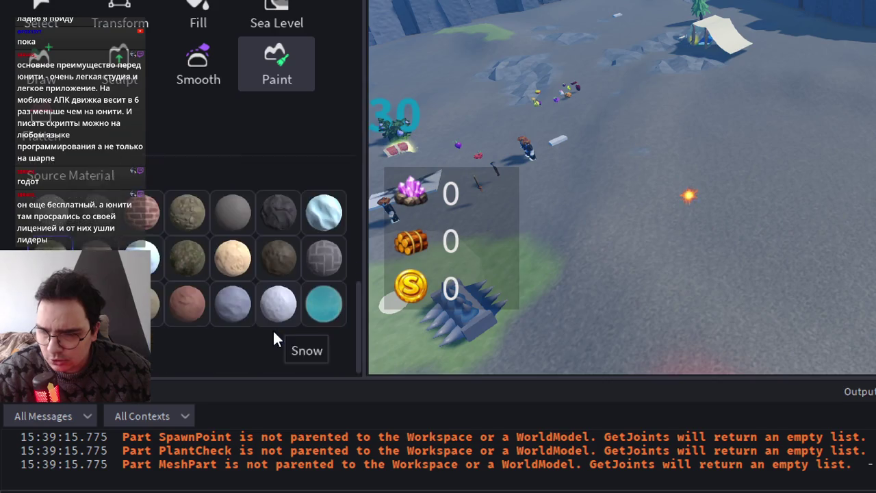
left_click_drag(383, 274, 633, 252)
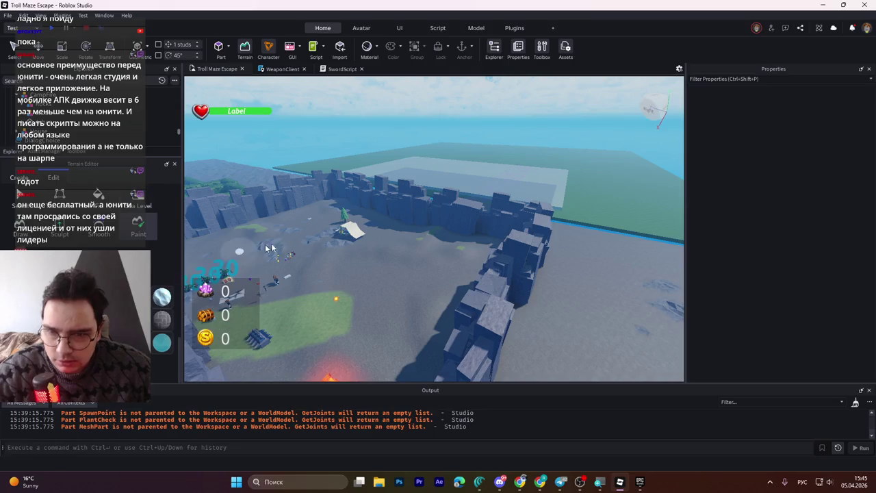
- Paint grass over the large grey ground areas around the maze
left_click_drag(269, 247, 243, 229)
scroll(164, 322, "up", 3)
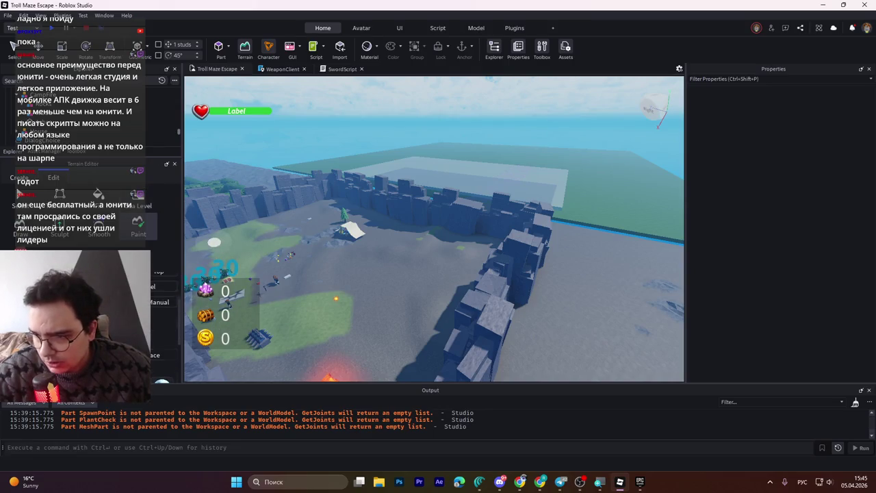
mouse_move(214, 241)
left_mouse_down()
mouse_move(246, 205)
mouse_move(294, 226)
mouse_move(350, 291)
mouse_move(474, 281)
left_mouse_up()
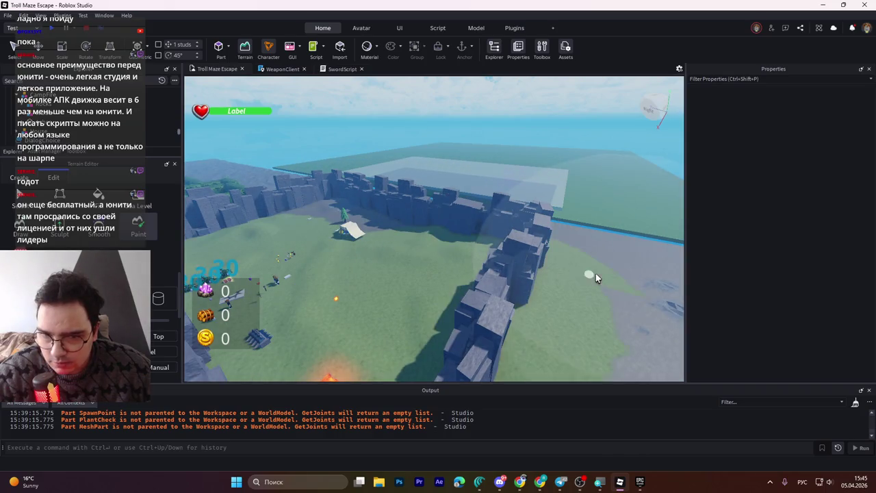
scroll(446, 273, "down", 5)
scroll(451, 271, "down", 3)
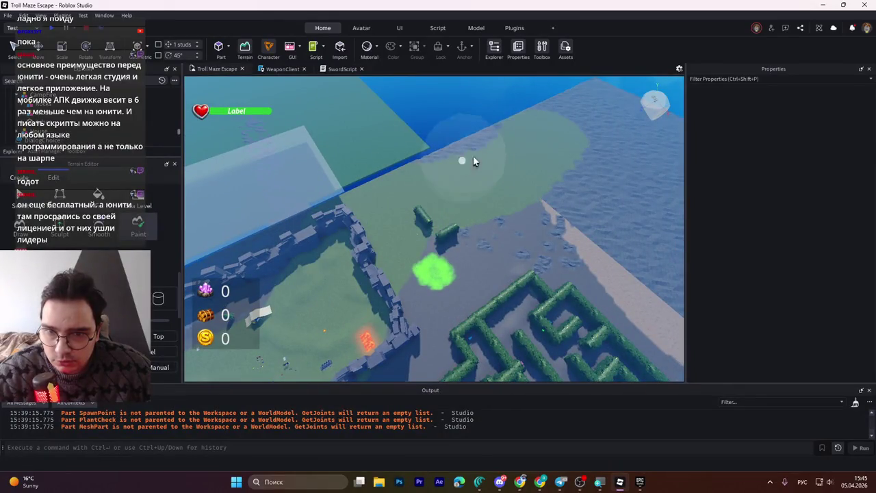
scroll(473, 193, "up", 4)
- Paint over the water strip and its far edge to turn it into grass terrain
mouse_move(375, 202)
left_mouse_down()
mouse_move(384, 155)
mouse_move(631, 158)
mouse_move(430, 204)
mouse_move(586, 185)
mouse_move(346, 205)
mouse_move(413, 205)
mouse_move(384, 301)
mouse_move(410, 267)
mouse_move(616, 287)
mouse_move(502, 358)
left_mouse_up()
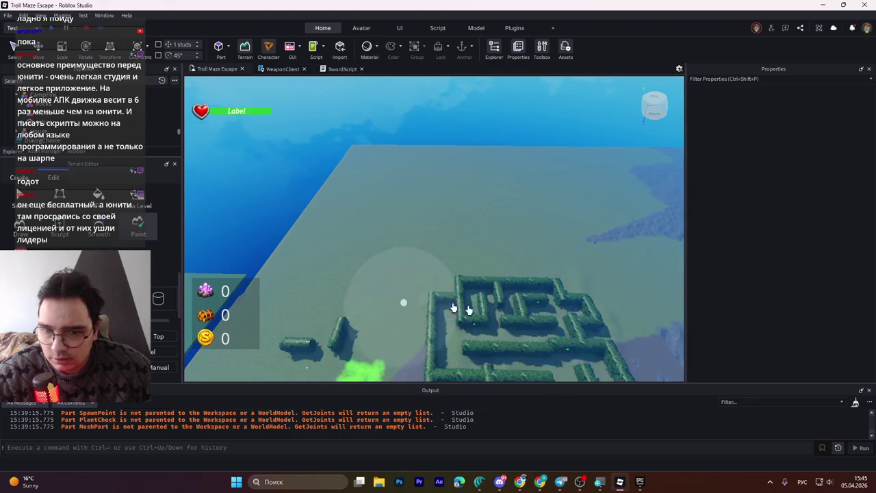
scroll(404, 299, "up", 5)
left_click_drag(342, 155, 364, 100)
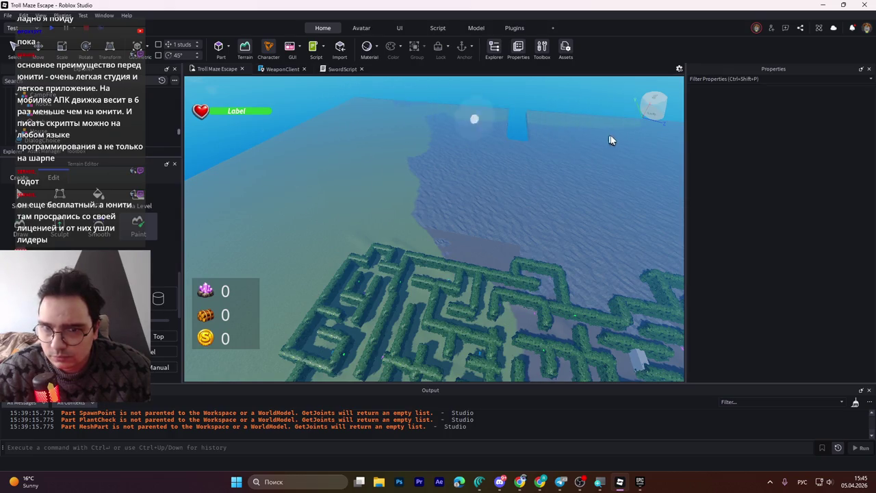
mouse_move(610, 139)
left_mouse_down()
mouse_move(395, 122)
mouse_move(576, 151)
mouse_move(404, 145)
mouse_move(388, 160)
left_mouse_up()
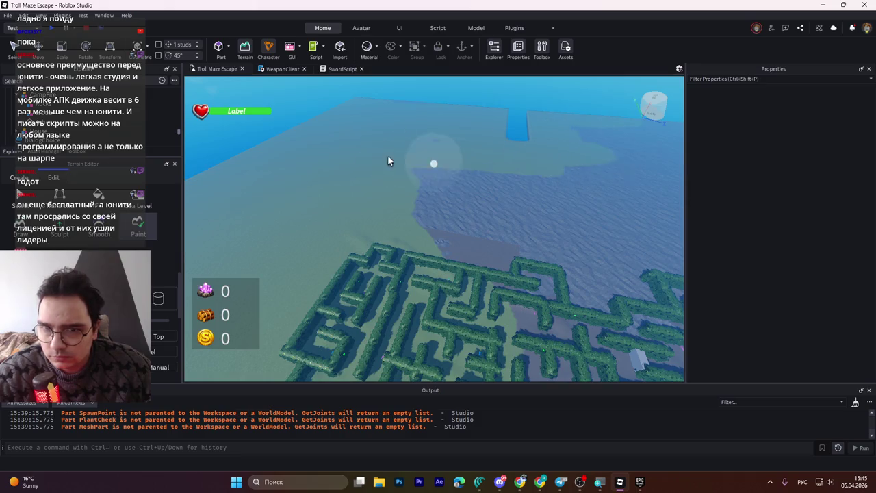
mouse_move(473, 172)
left_mouse_down()
mouse_move(524, 170)
mouse_move(518, 177)
left_mouse_up()
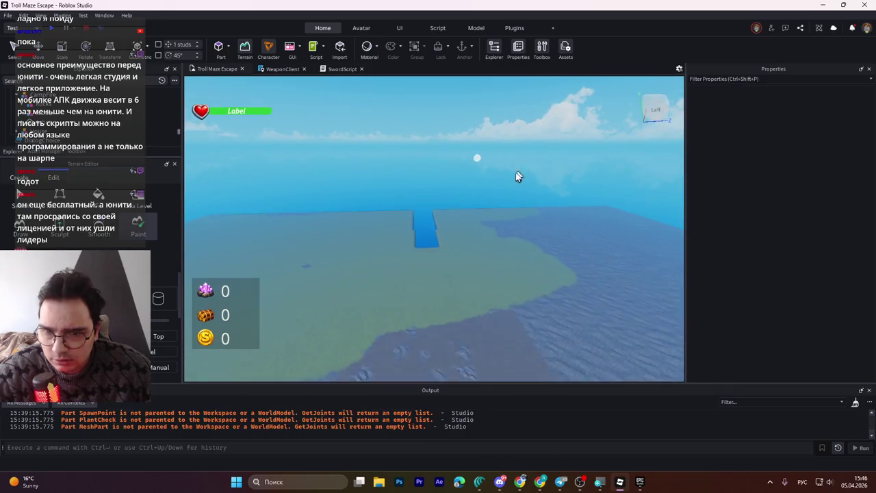
- Paint the bluish patches on the plateau and around the maze with grass
key("w")
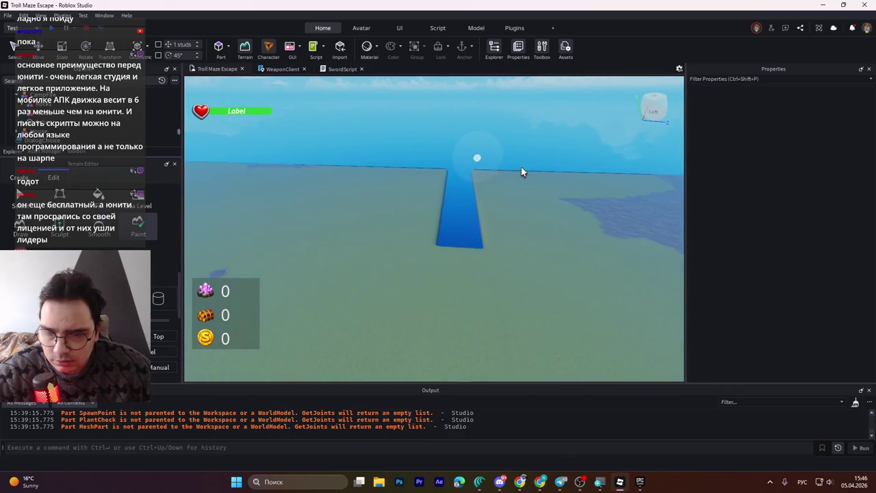
key("w")
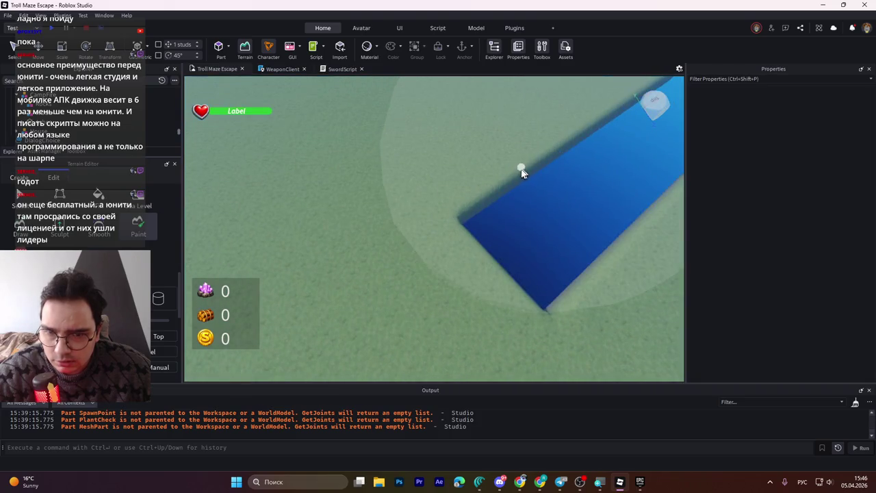
mouse_move(522, 171)
left_mouse_down()
mouse_move(468, 211)
mouse_move(590, 297)
mouse_move(554, 246)
mouse_move(405, 172)
mouse_move(408, 88)
mouse_move(383, 171)
mouse_move(385, 114)
mouse_move(322, 128)
mouse_move(347, 143)
mouse_move(385, 256)
mouse_move(348, 205)
left_mouse_up()
scroll(525, 168, "down", 10)
scroll(412, 275, "up", 3)
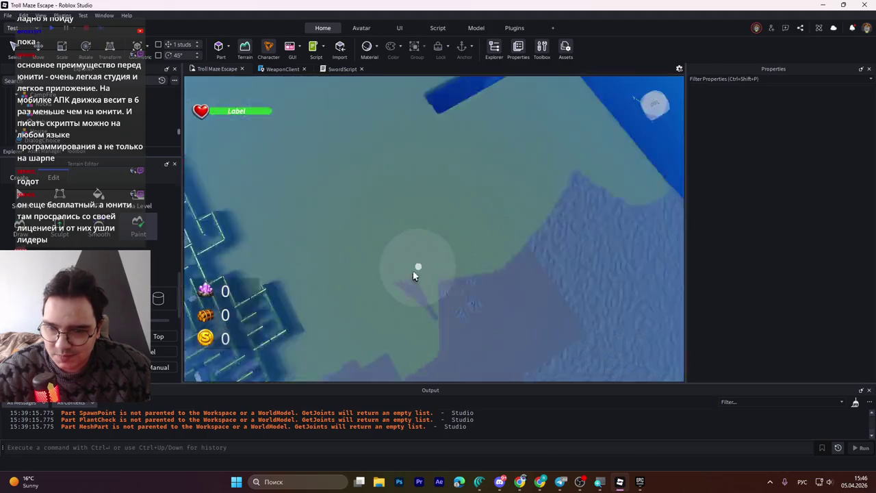
scroll(413, 271, "down", 5)
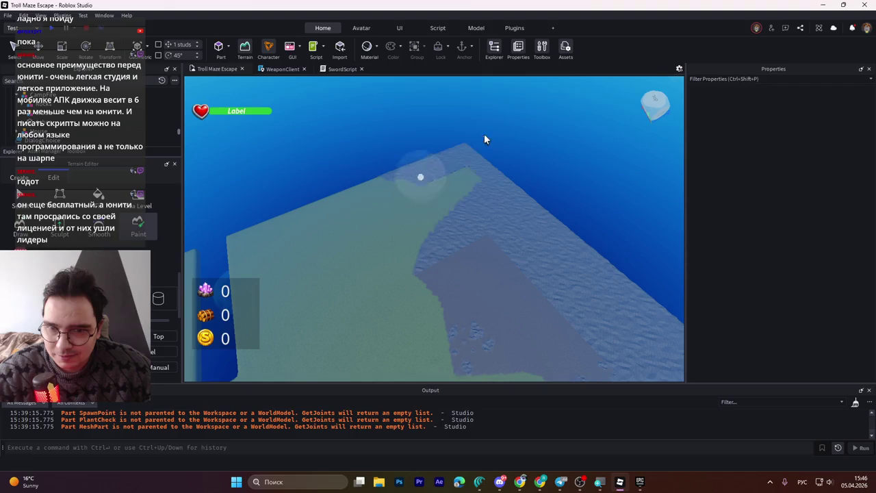
mouse_move(460, 167)
left_mouse_down()
mouse_move(652, 314)
mouse_move(460, 162)
mouse_move(431, 320)
mouse_move(518, 301)
mouse_move(527, 256)
mouse_move(616, 366)
left_mouse_up()
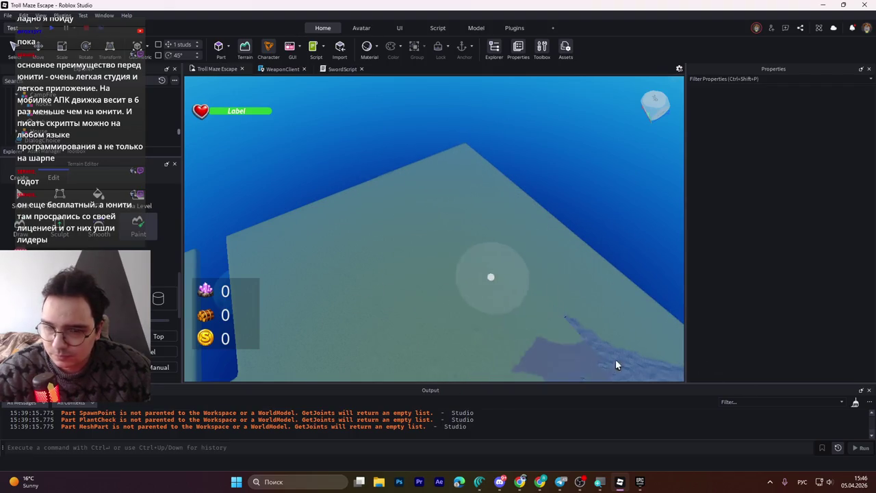
scroll(616, 367, "down", 4)
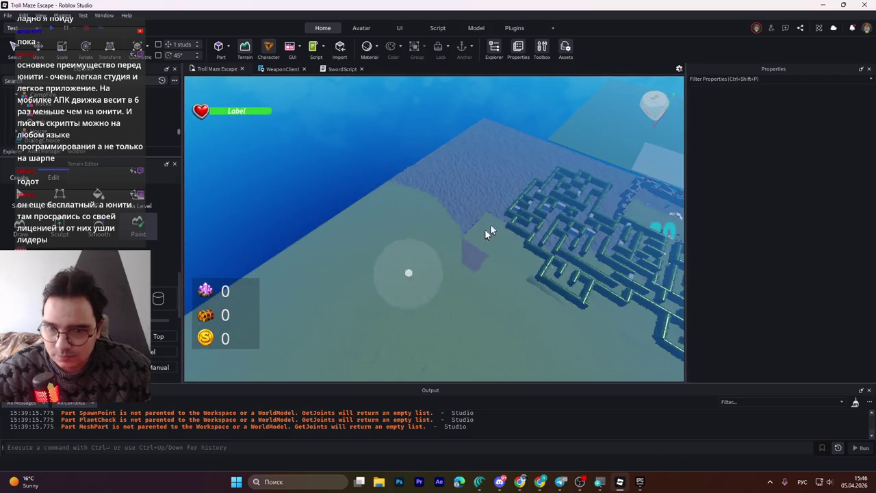
mouse_move(486, 230)
left_mouse_down()
mouse_move(429, 165)
mouse_move(414, 177)
mouse_move(414, 197)
mouse_move(518, 154)
left_mouse_up()
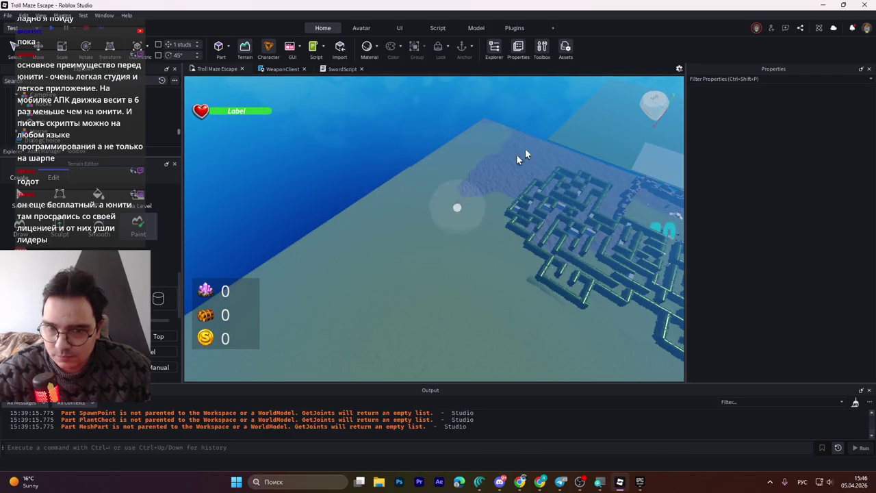
mouse_move(519, 211)
left_mouse_down()
mouse_move(495, 225)
mouse_move(596, 178)
mouse_move(484, 149)
left_mouse_up()
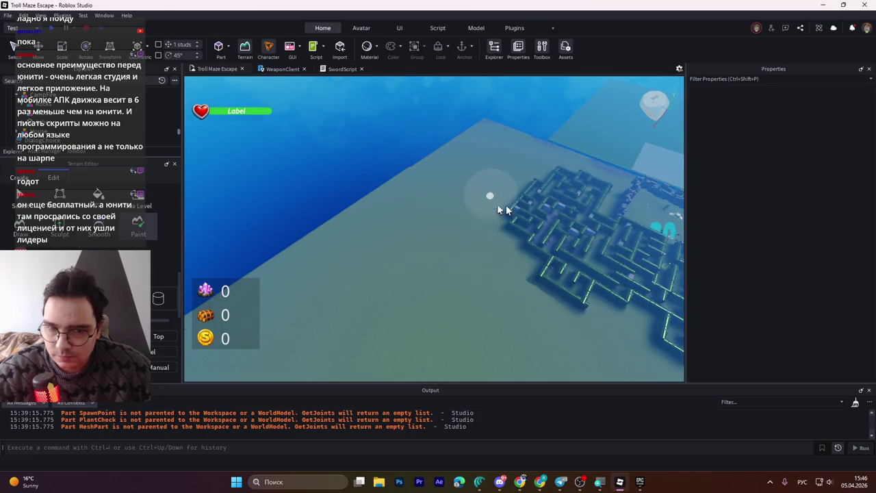
mouse_move(506, 205)
left_mouse_down()
mouse_move(534, 219)
mouse_move(515, 200)
mouse_move(409, 199)
mouse_move(443, 193)
left_mouse_up()
scroll(443, 193, "up", 3)
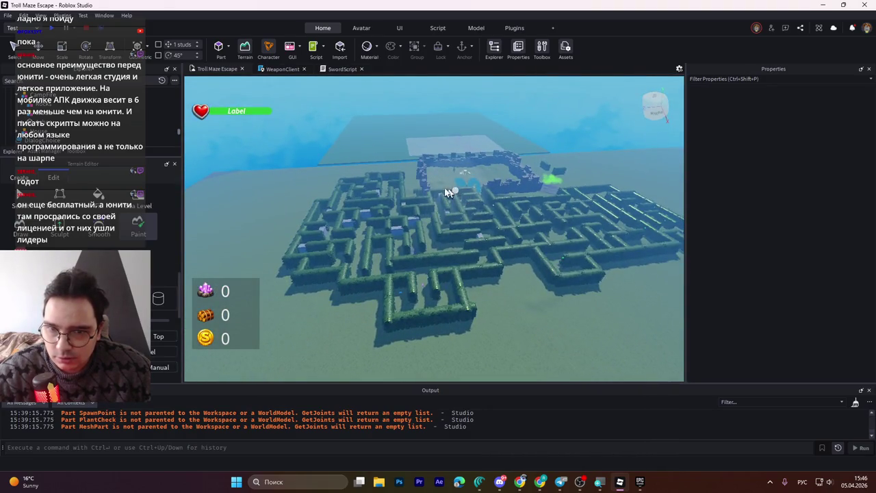
scroll(455, 222, "up", 3)
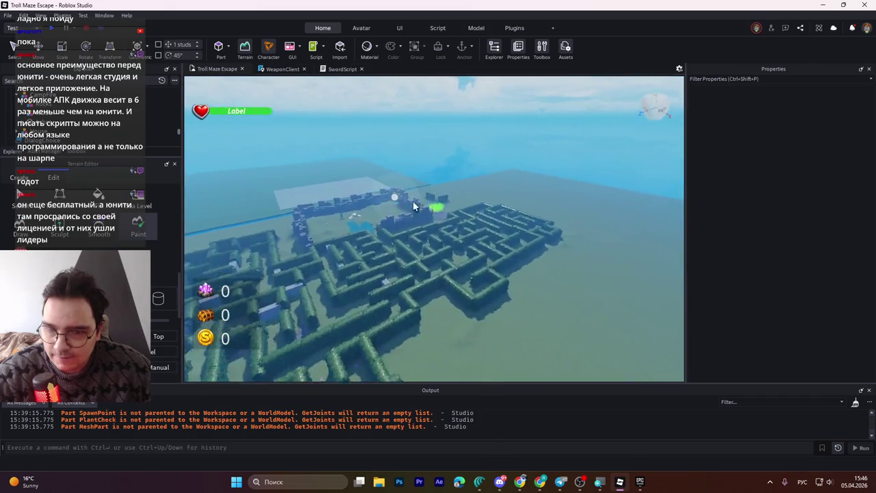
scroll(455, 219, "up", 3)
scroll(340, 181, "down", 5)
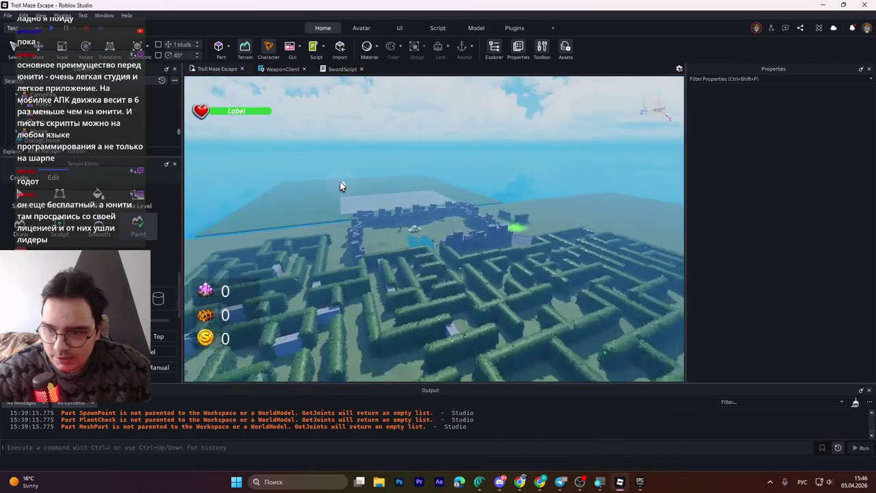
scroll(340, 181, "up", 5)
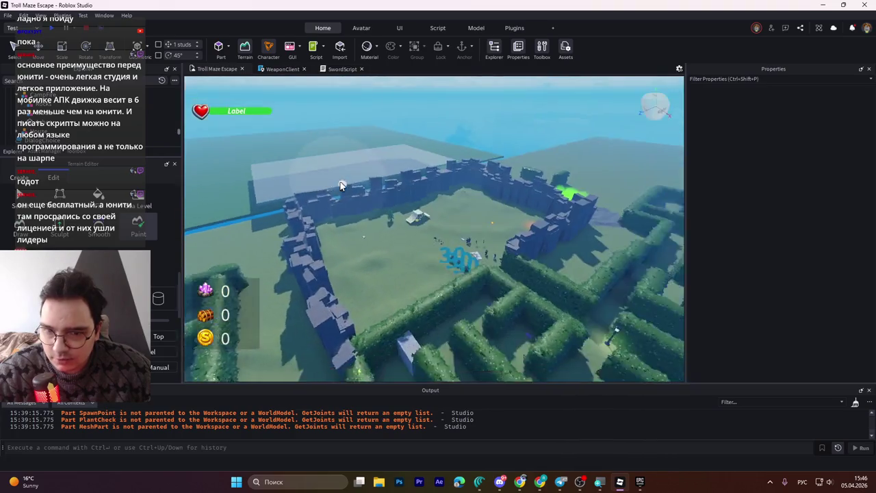
scroll(342, 188, "up", 2)
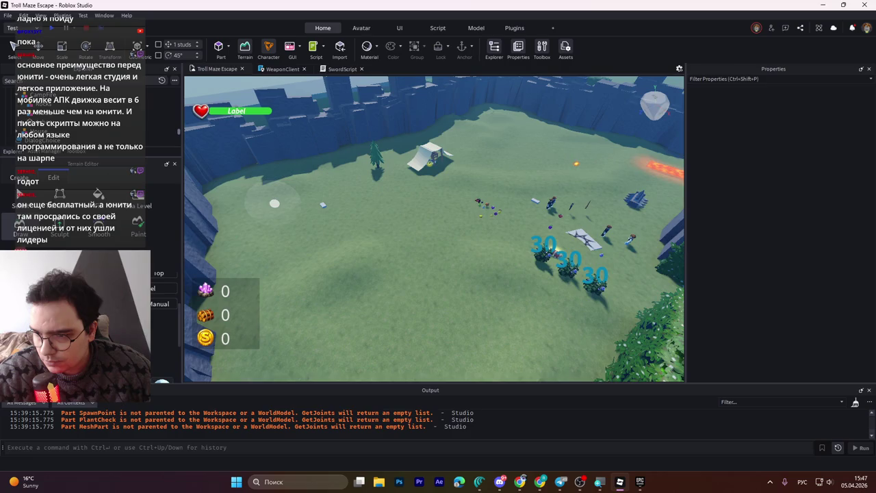
scroll(163, 321, "up", 2)
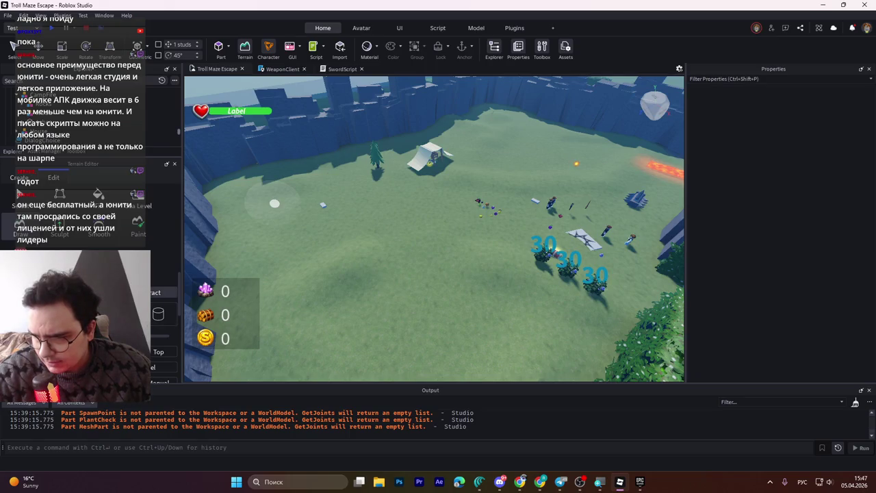
scroll(163, 343, "down", 3)
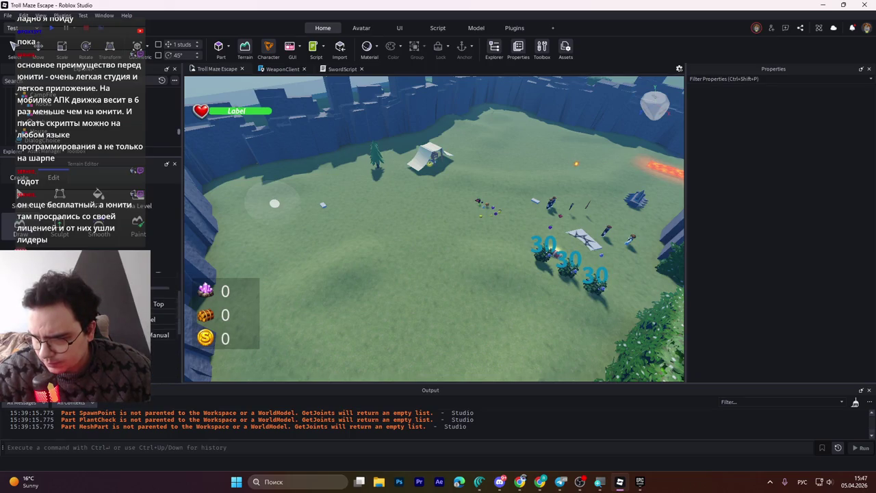
scroll(162, 342, "up", 3)
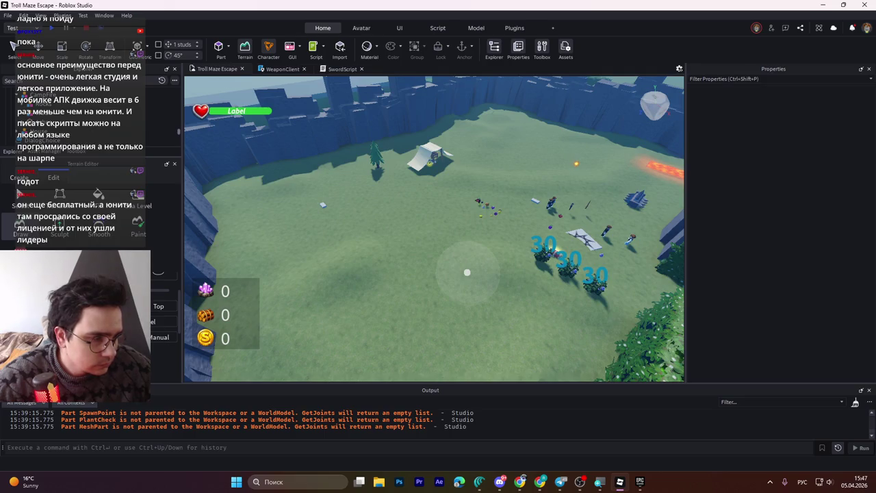
key("alt+Tab")
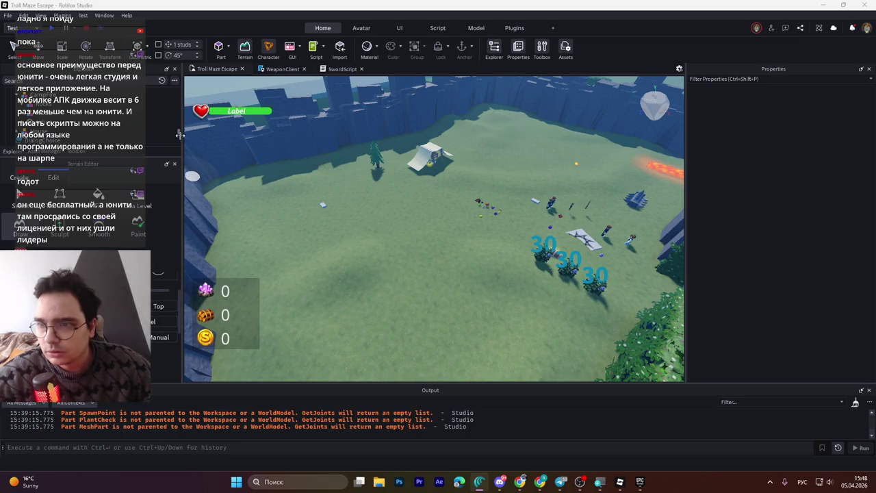
- Find Terrain via an Explorer search for 'ter' and enable its Decoration property
scroll(171, 124, "up", 5)
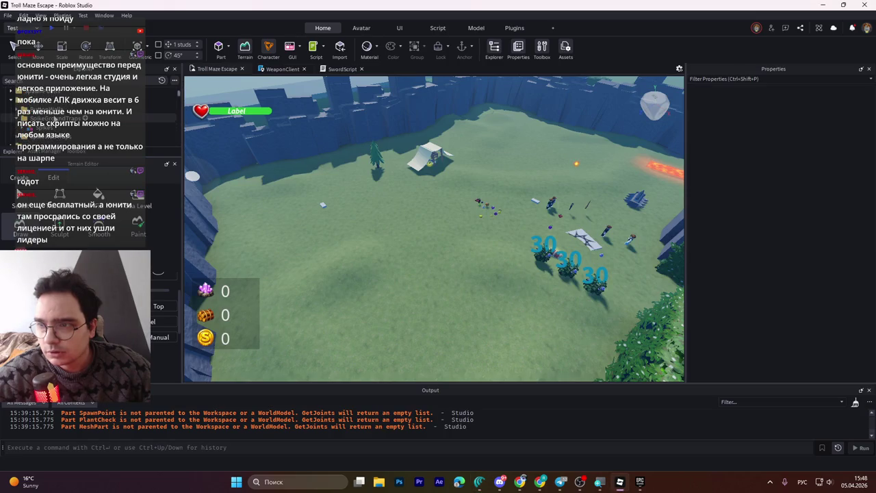
left_click(41, 80)
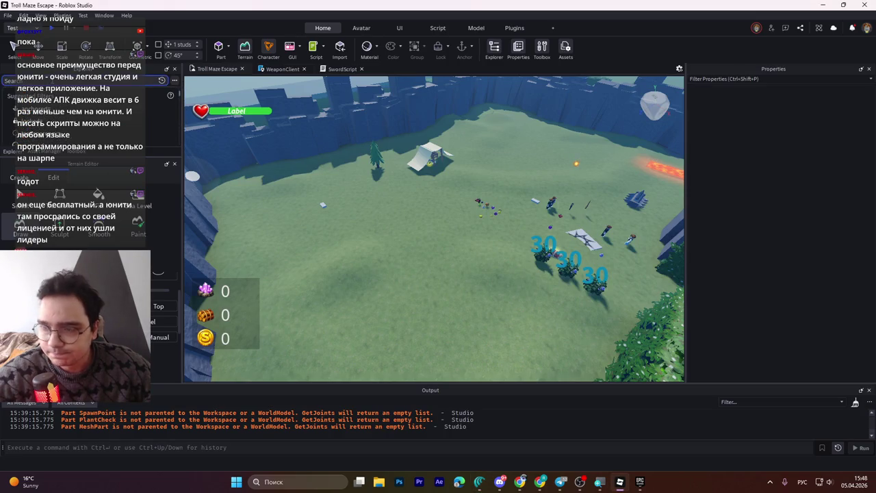
type("eуы")
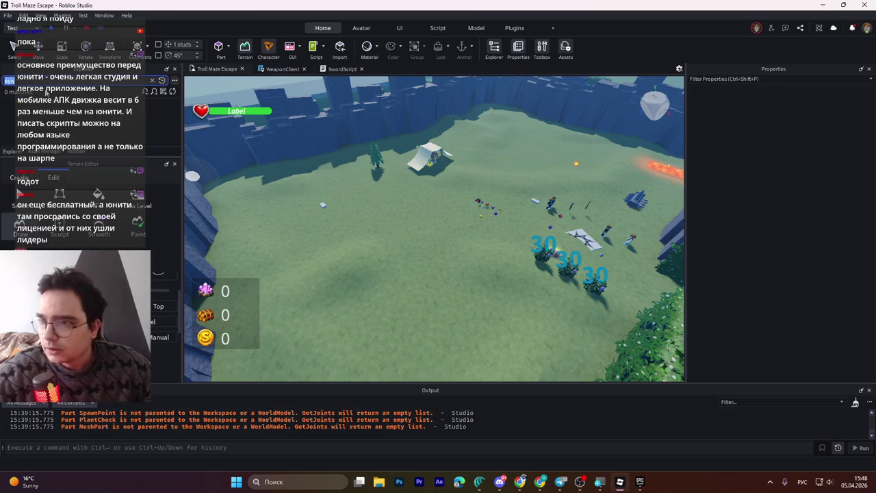
key("alt+shift")
key("BackSpace")
key("BackSpace")
key("BackSpace")
type("ter")
left_click(28, 111)
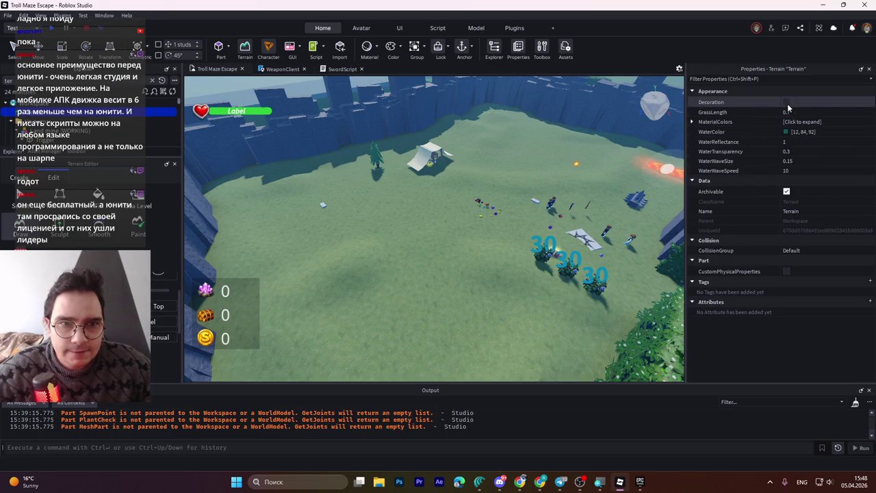
left_click(786, 102)
scroll(479, 226, "up", 5)
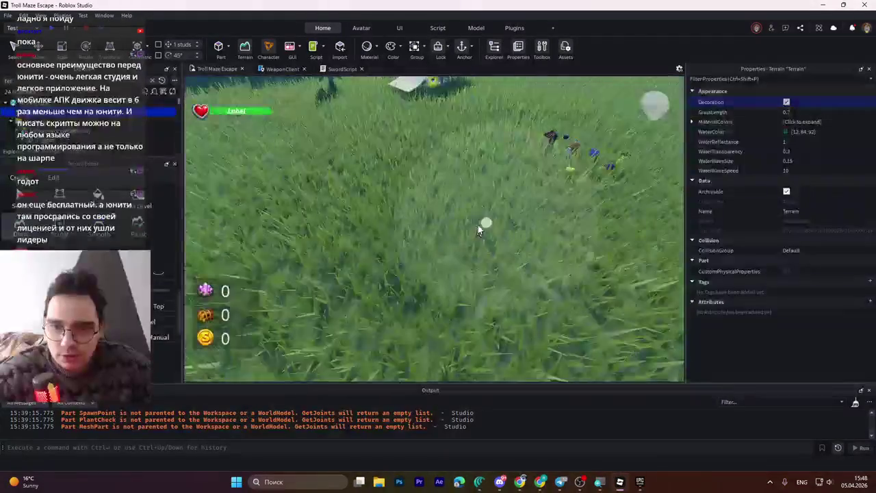
scroll(478, 225, "down", 5)
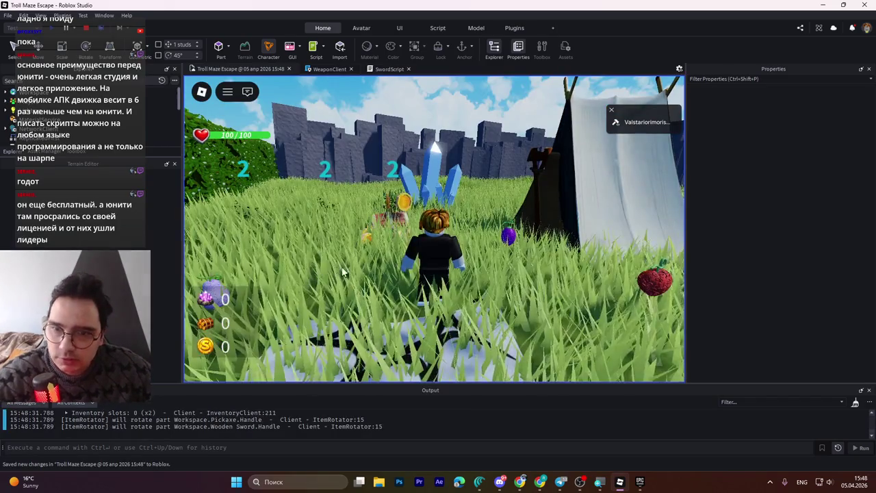
- Run the character into the grassy hedge maze corridors, collecting coins along the way
key("w")
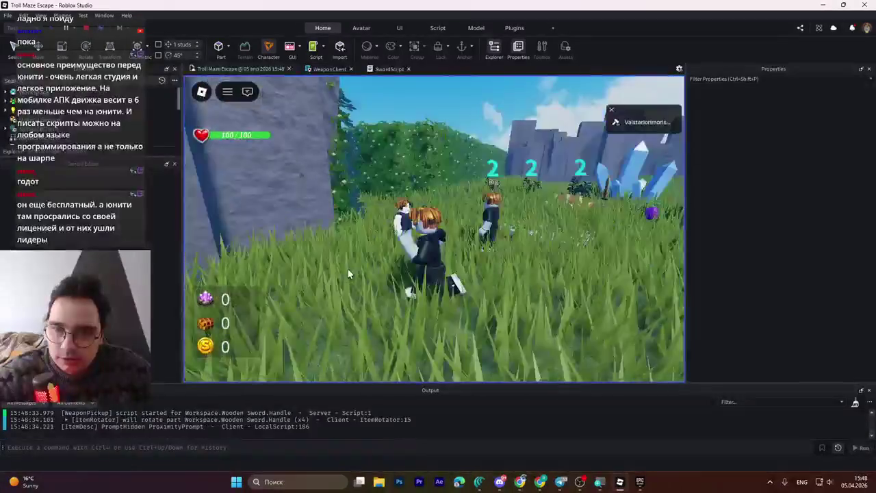
key("w")
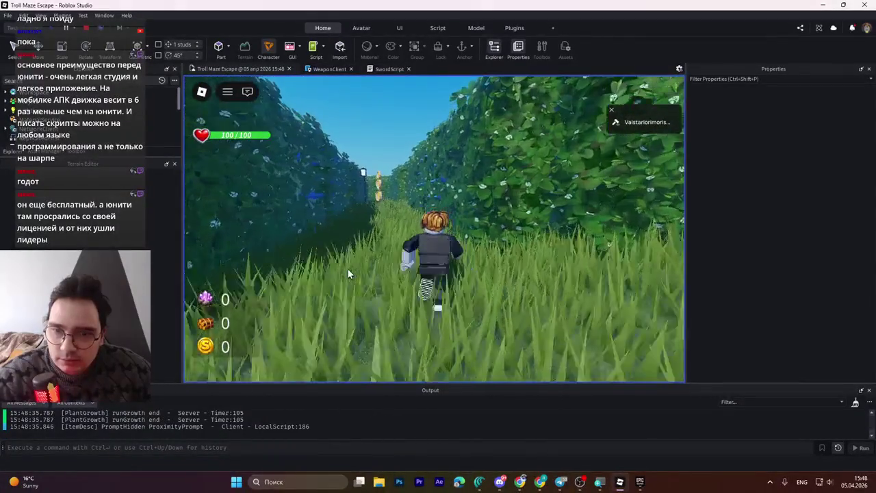
key("w")
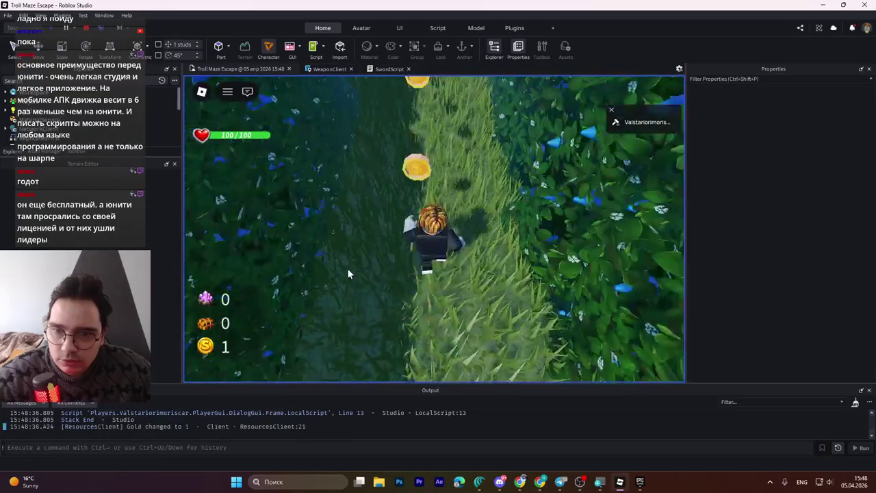
key("w")
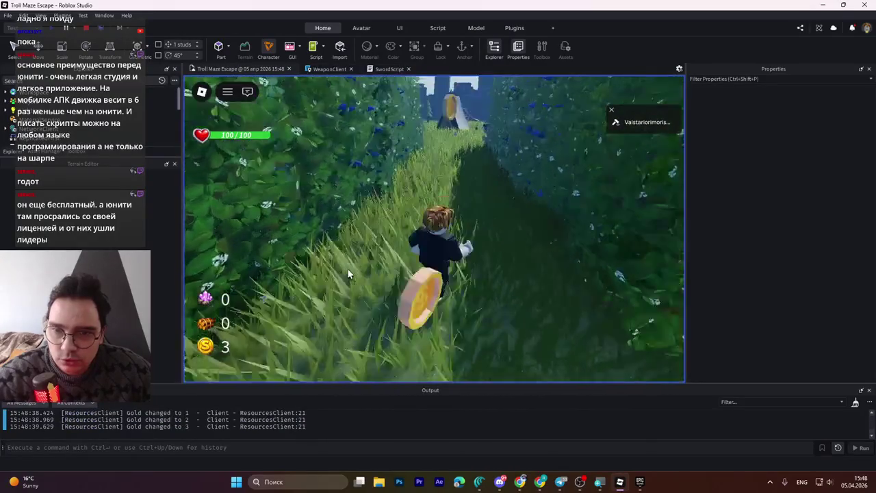
key("w")
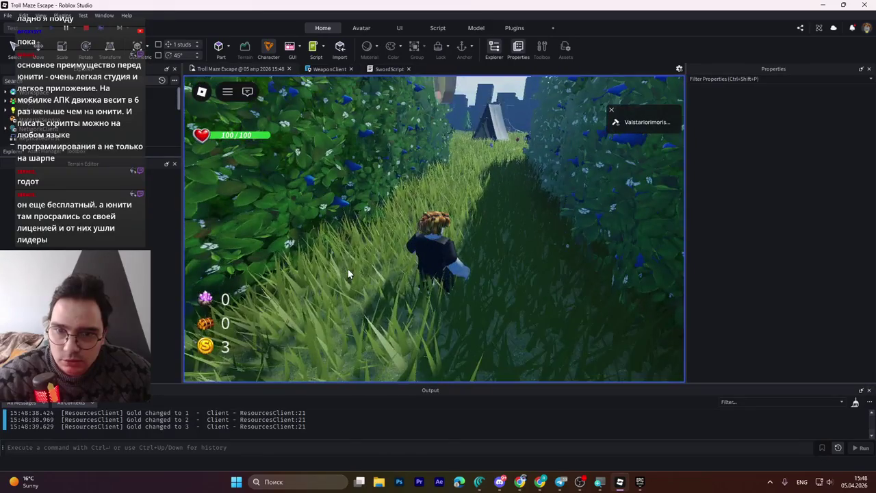
key("w")
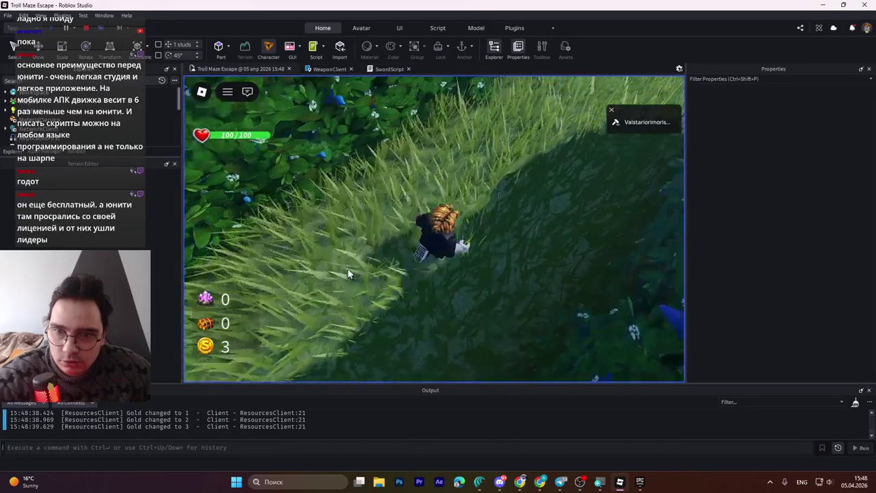
key("w")
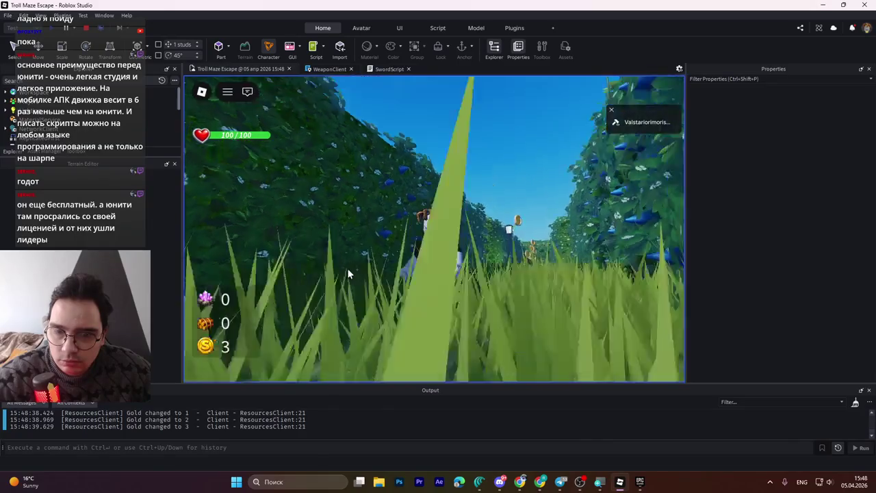
key("w")
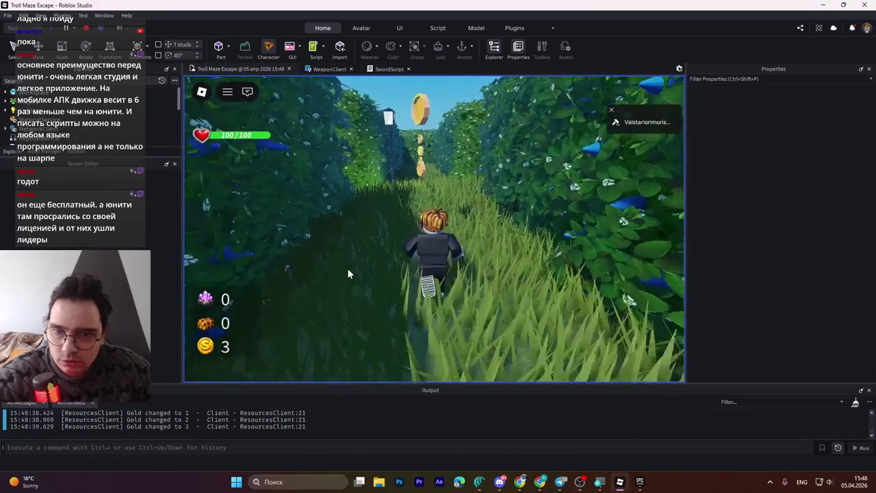
key("w")
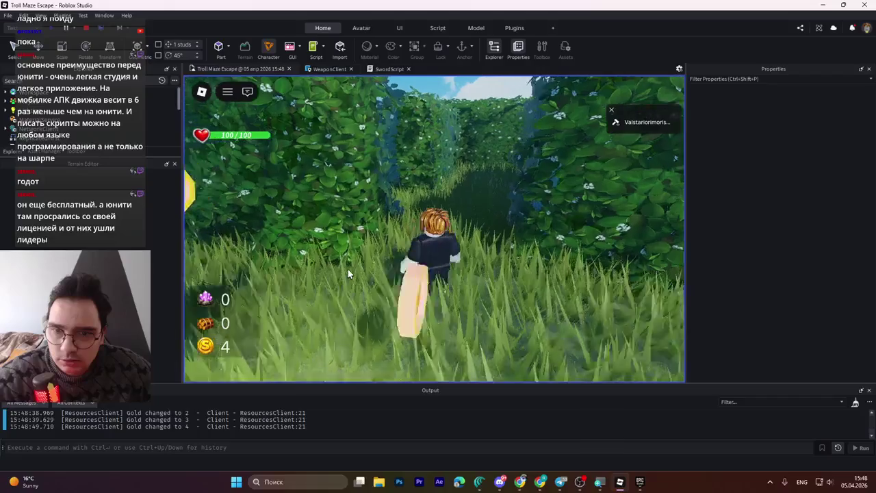
key("w")
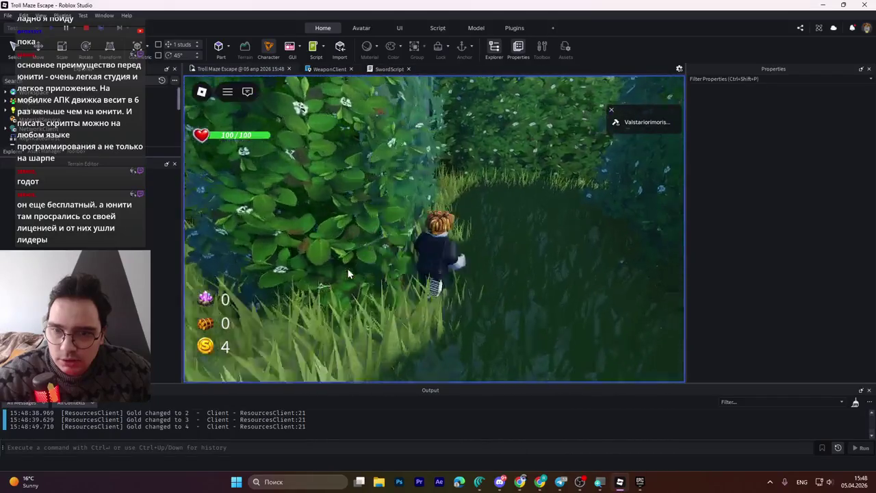
key("w")
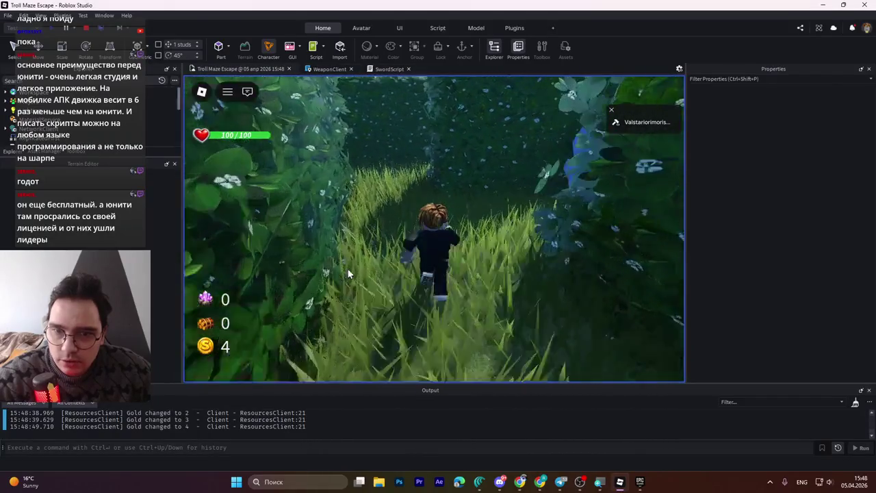
key("w")
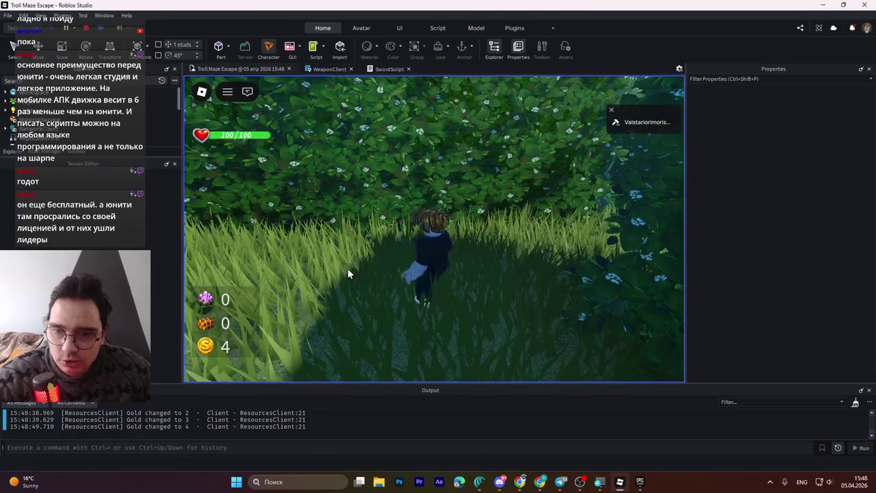
- Collect the corridor's coin row, run past the lamppost, then stop the playtest
key("w")
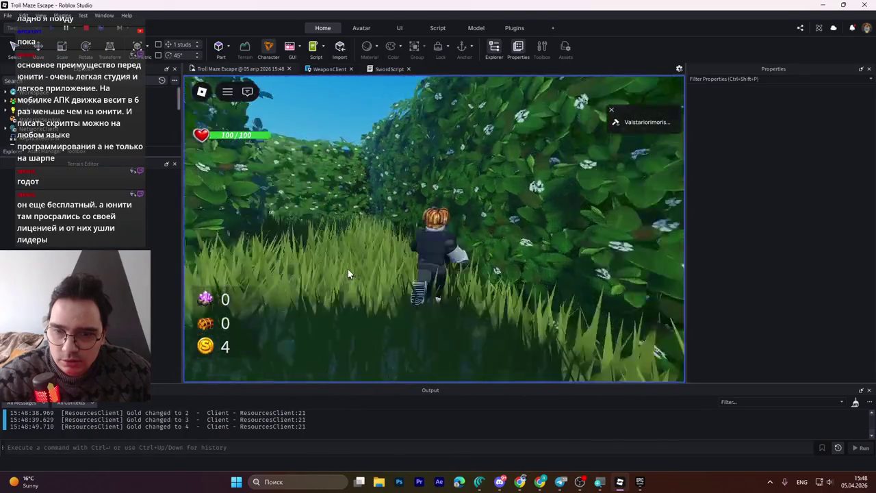
key("w")
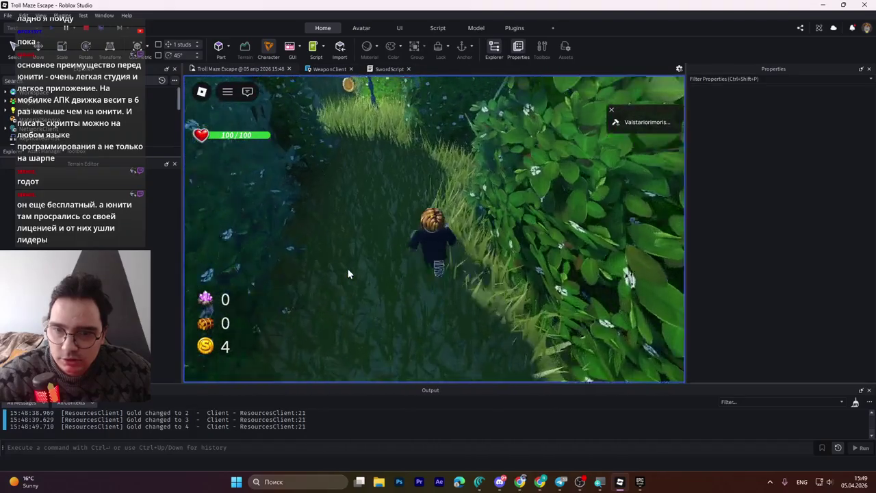
key("w")
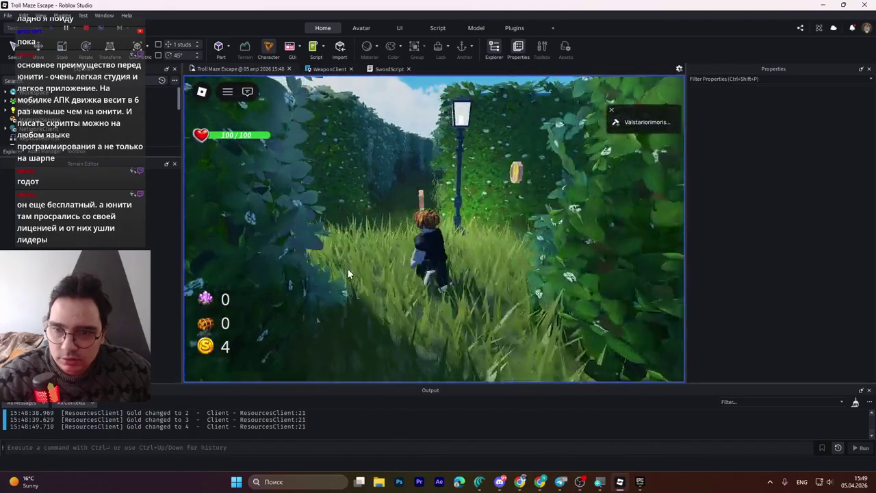
key("w")
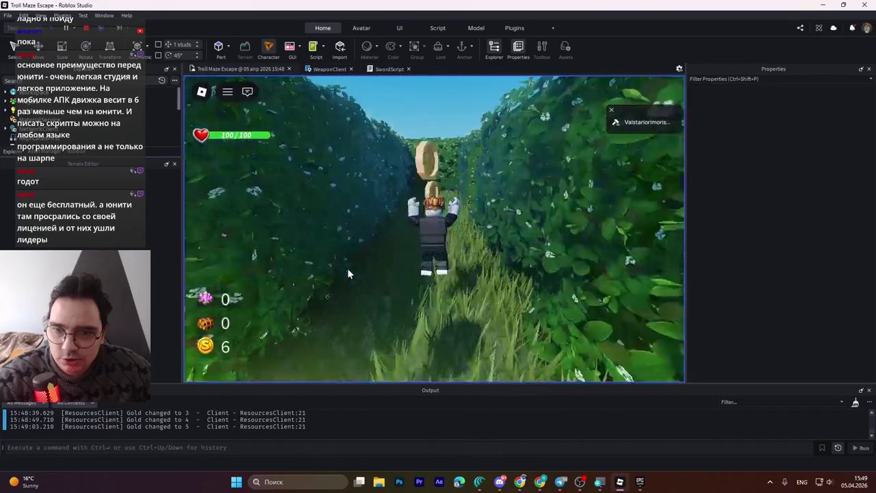
key("w")
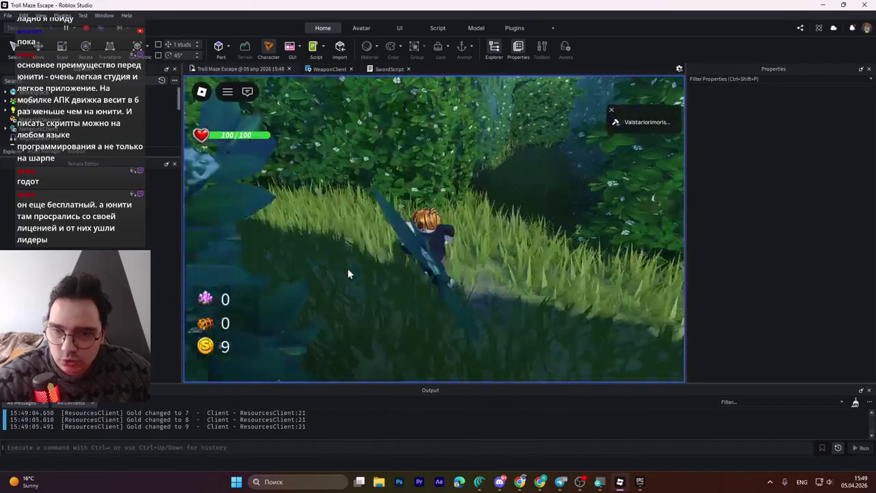
key("w")
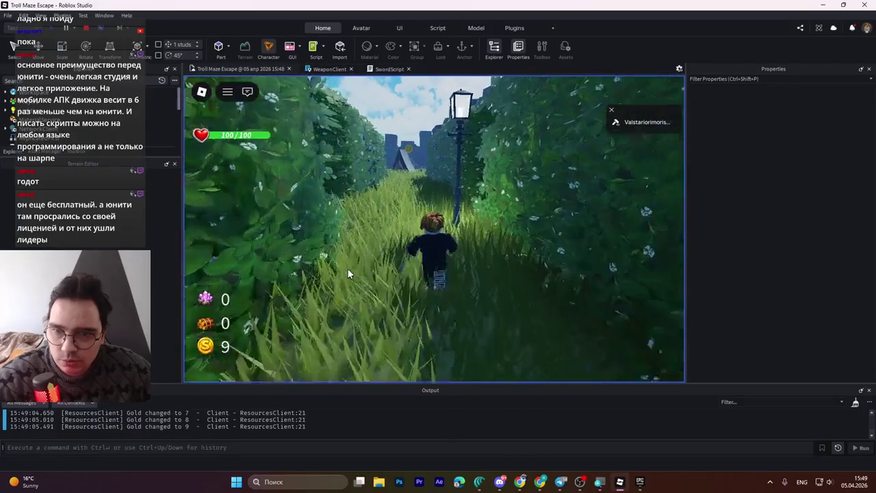
key("w")
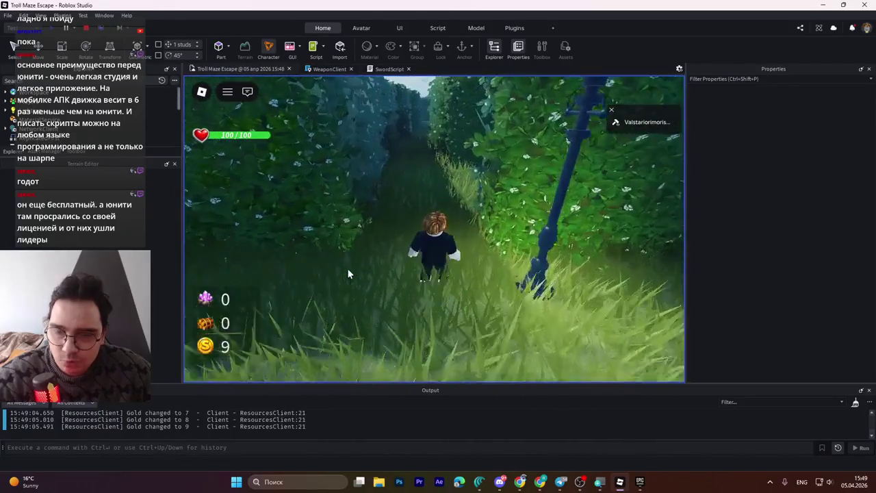
key("w")
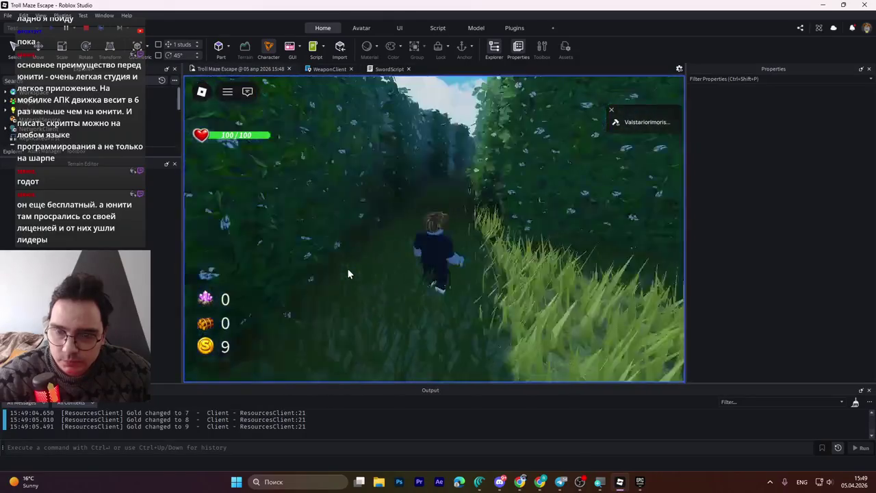
key("w")
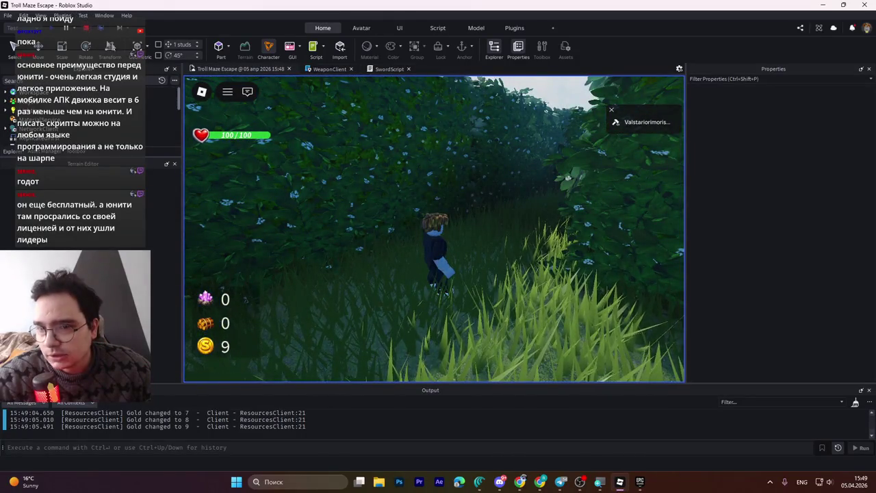
key("shift+F5")
- Try the Terrain's GrassLength at 0.6, then at 1
scroll(415, 185, "up", 5)
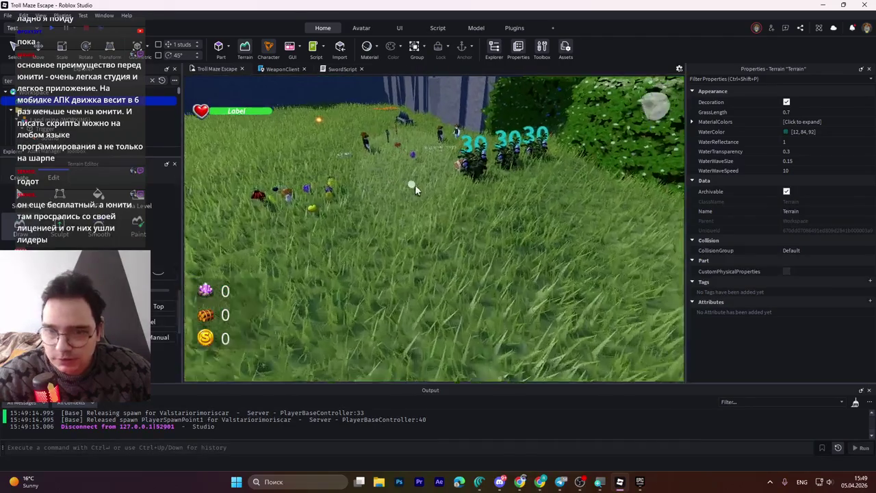
scroll(414, 185, "up", 5)
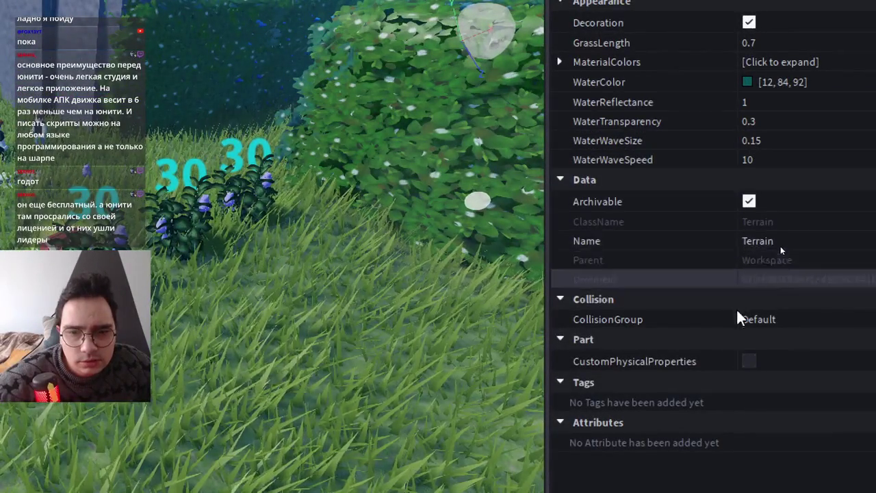
left_click(748, 42)
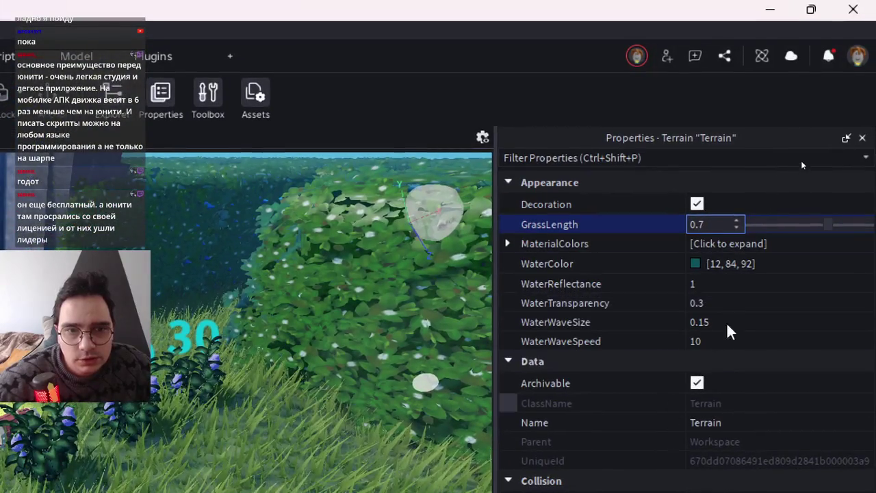
type("0.6")
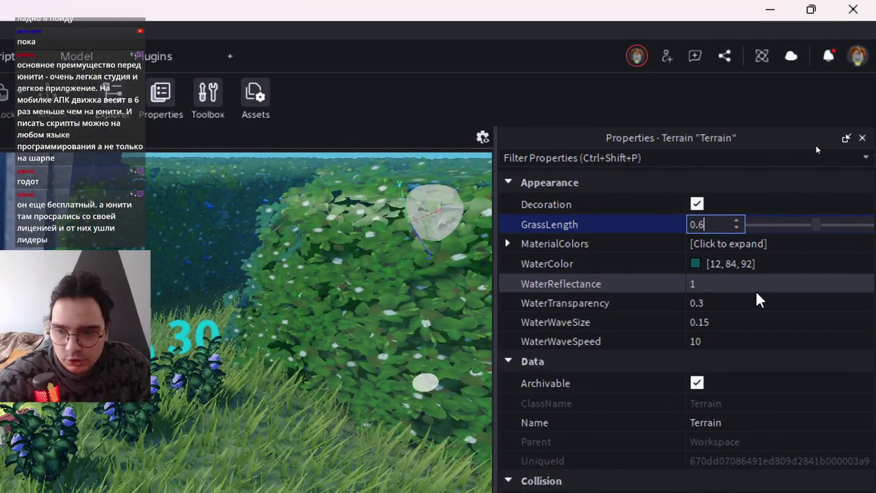
key("Return")
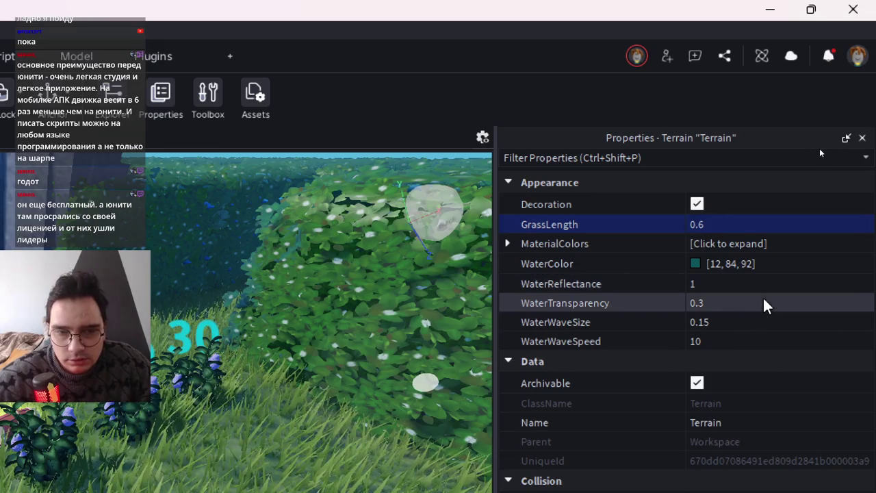
left_click(718, 224)
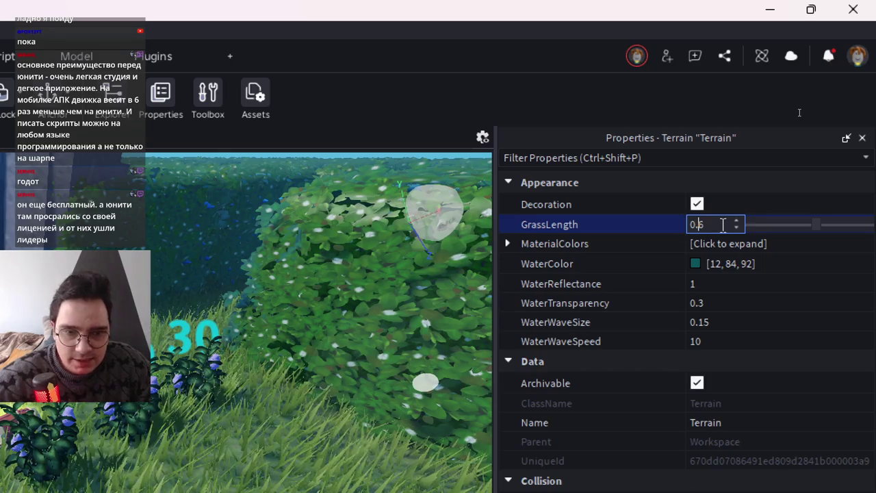
type("1")
key("Return")
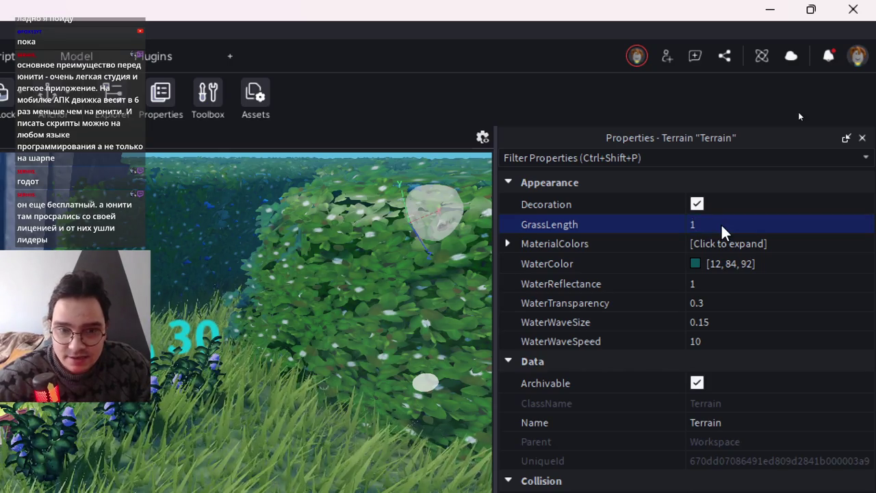
- Settle Terrain GrassLength at 0.5 and save the place to Roblox
left_click(722, 226)
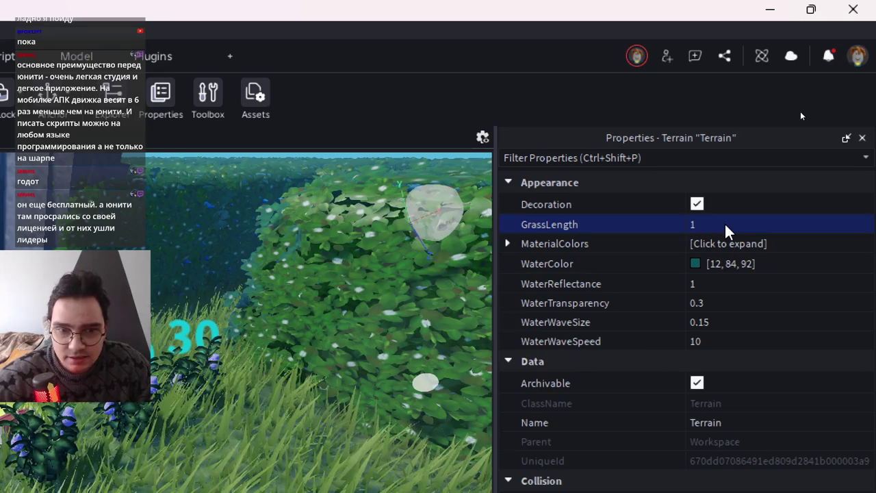
double_click(727, 224)
key("Escape")
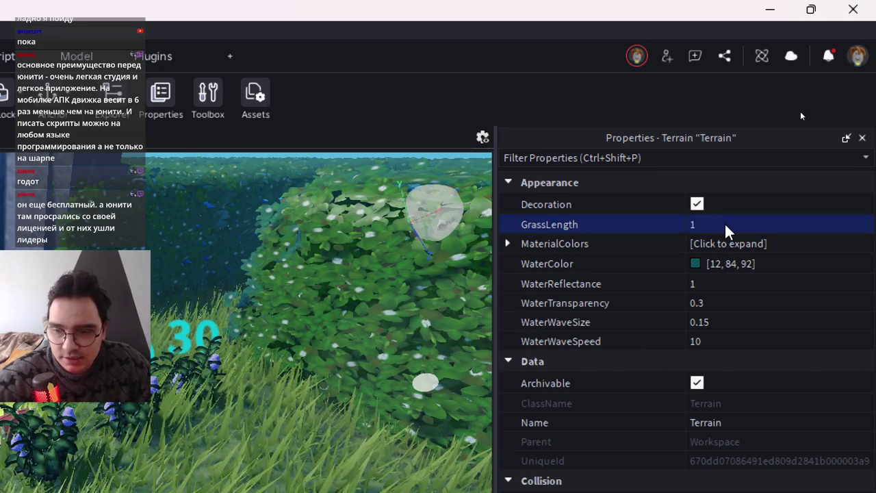
double_click(713, 226)
type("0.6")
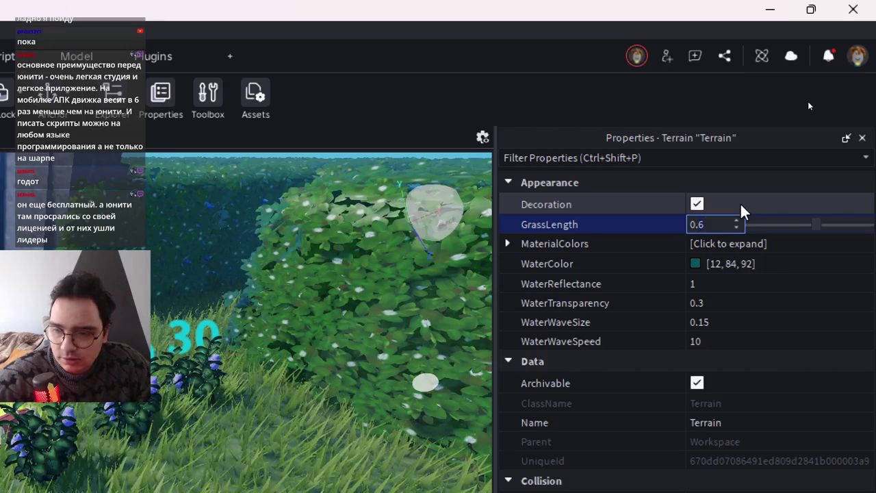
key("BackSpace")
type("5")
key("Return")
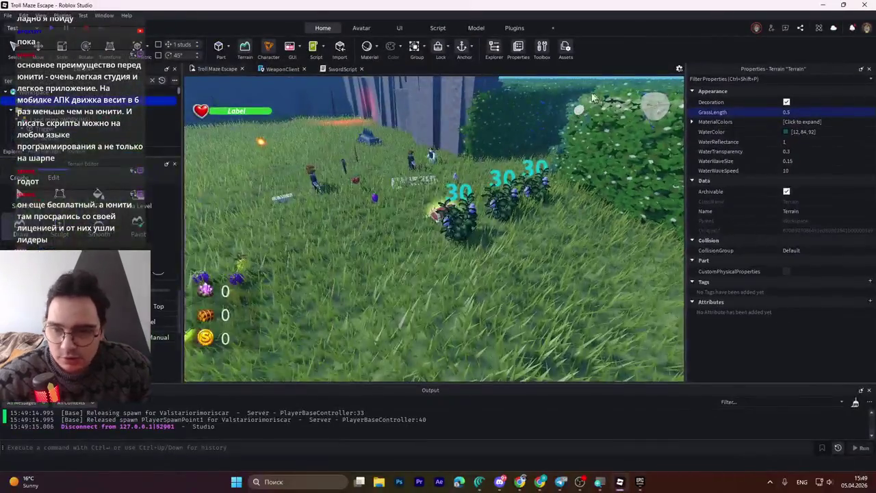
scroll(505, 181, "down", 5)
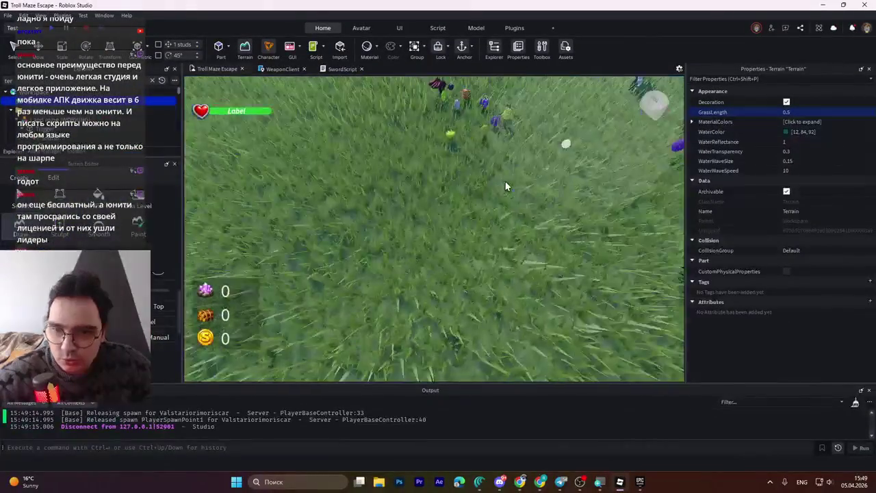
key("ctrl+s")
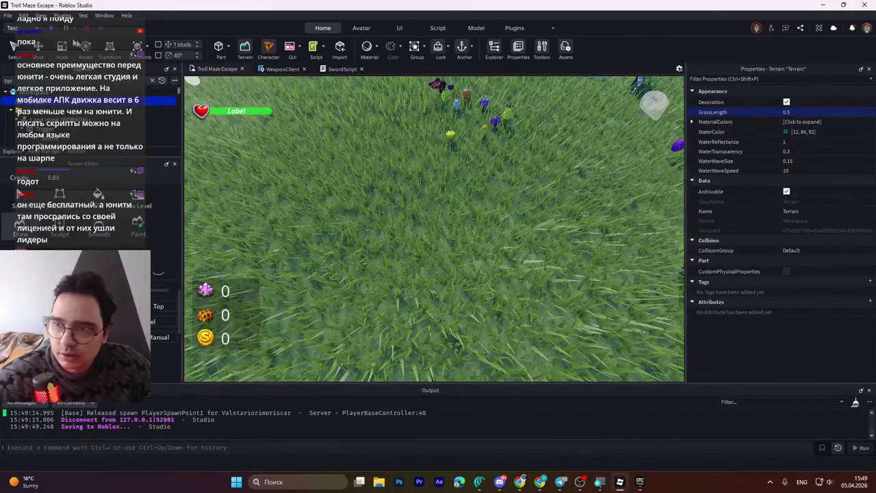
key("F5")
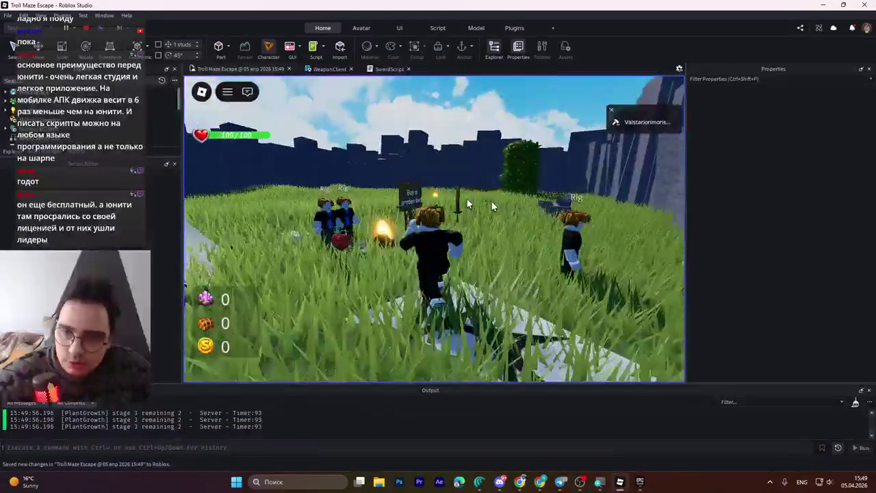
key("w")
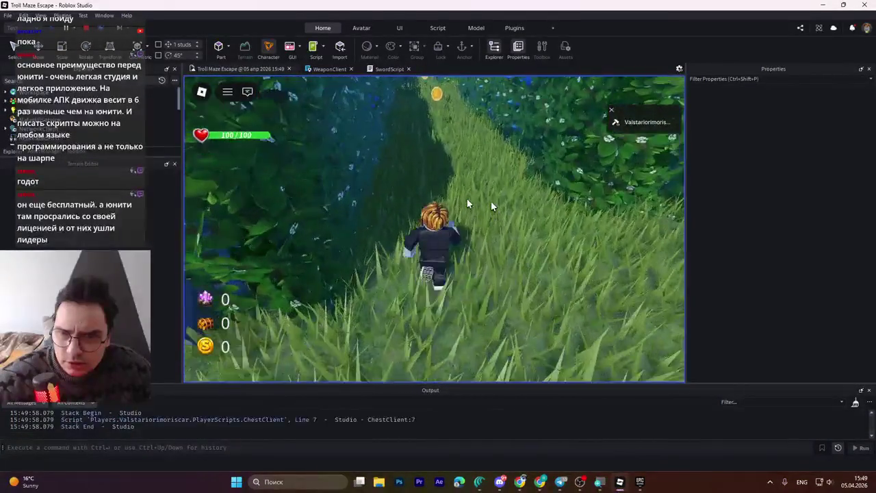
key("w")
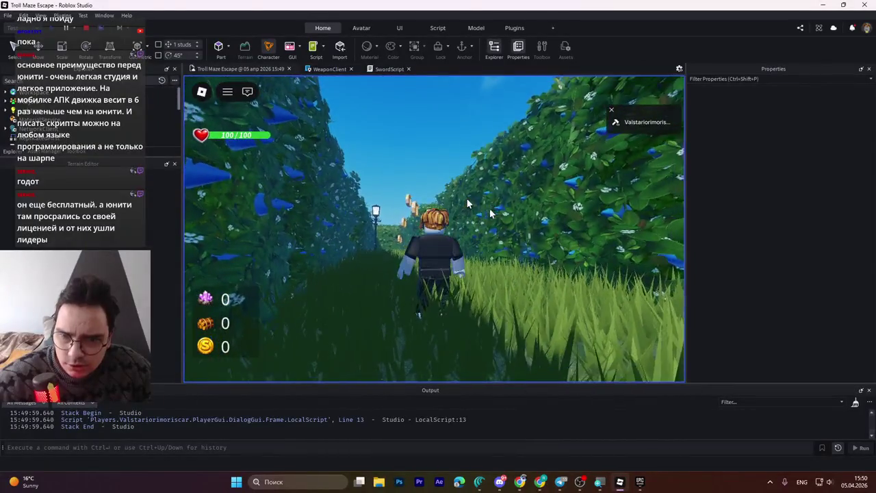
key("w")
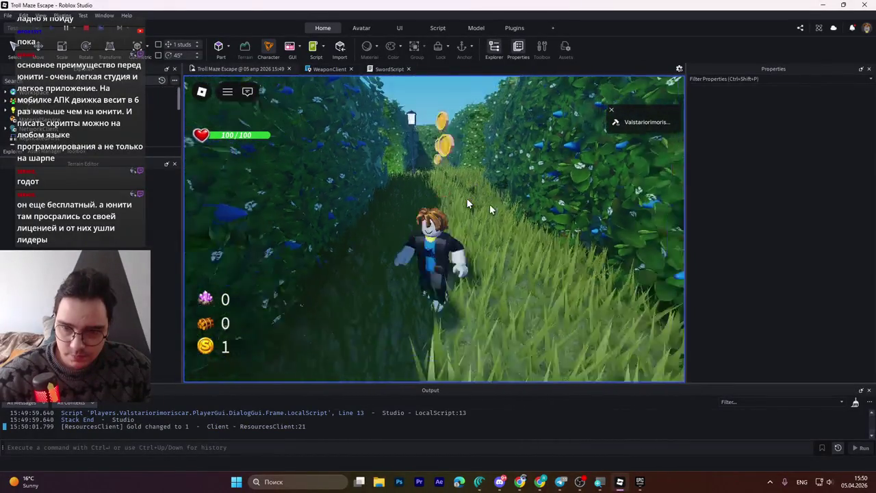
key("w")
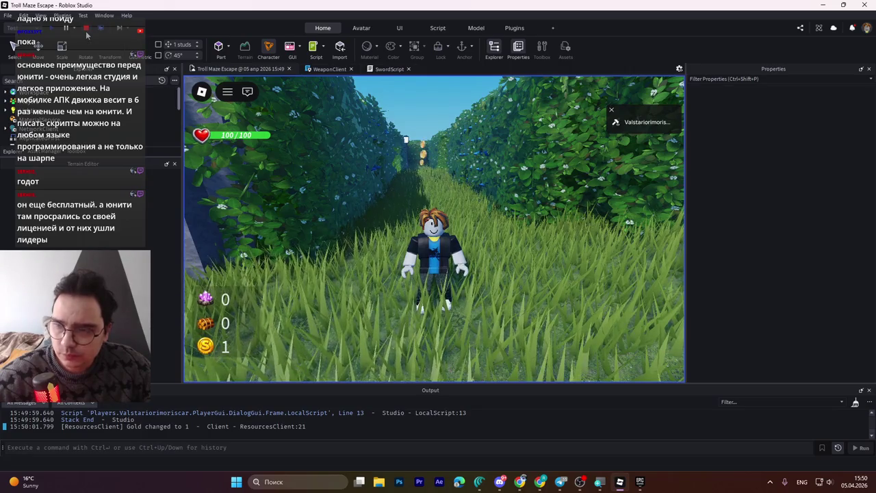
left_click(87, 28)
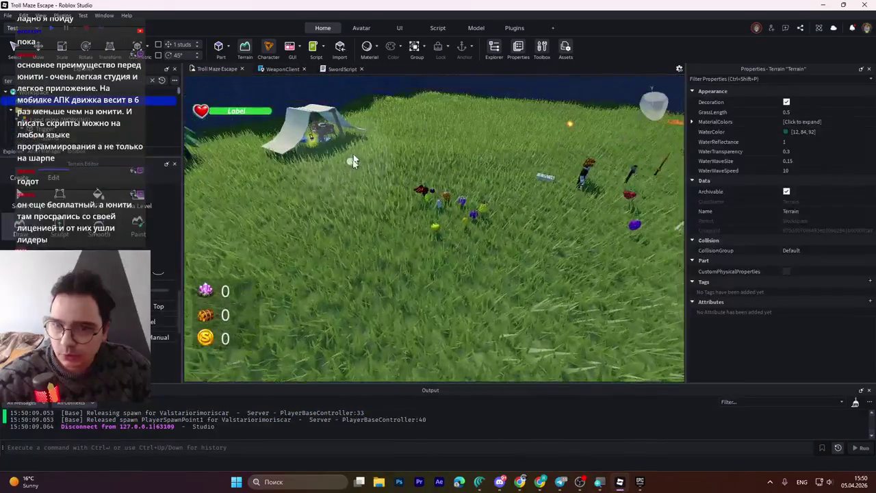
- Select the range of 24 Explorer items, then drop Terrain to leave 23 selected
key("w")
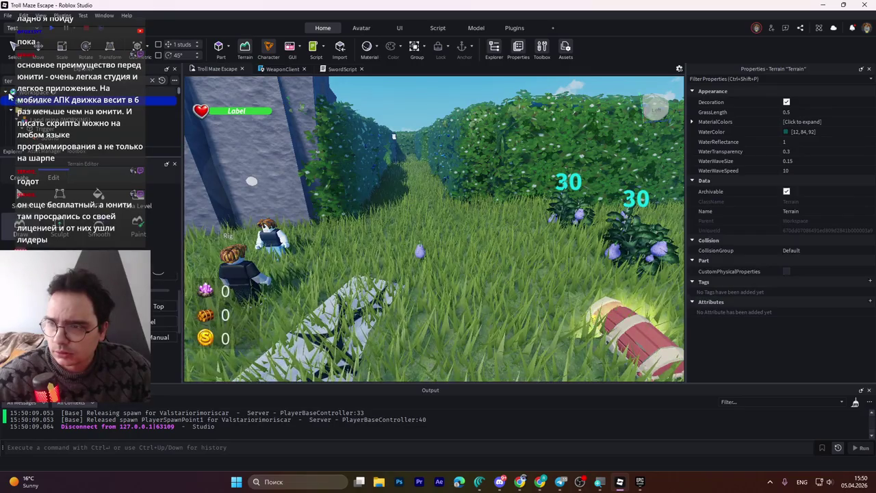
key("ctrl+a")
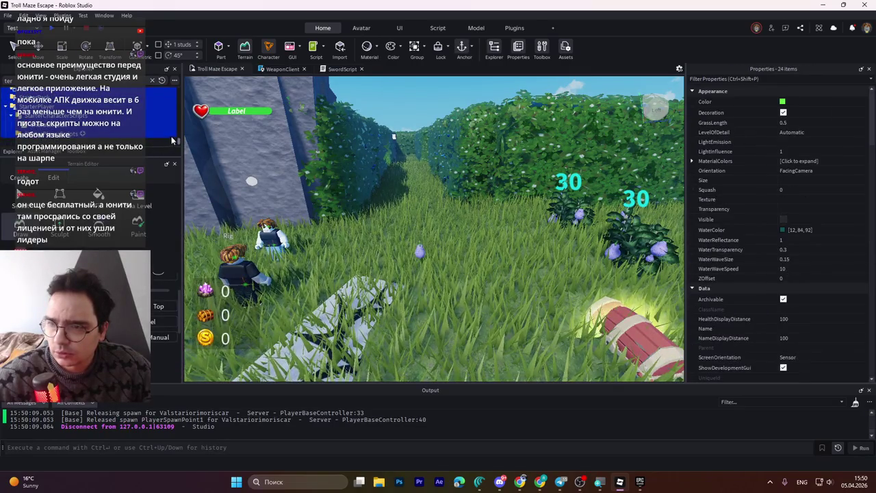
scroll(165, 131, "down", 2)
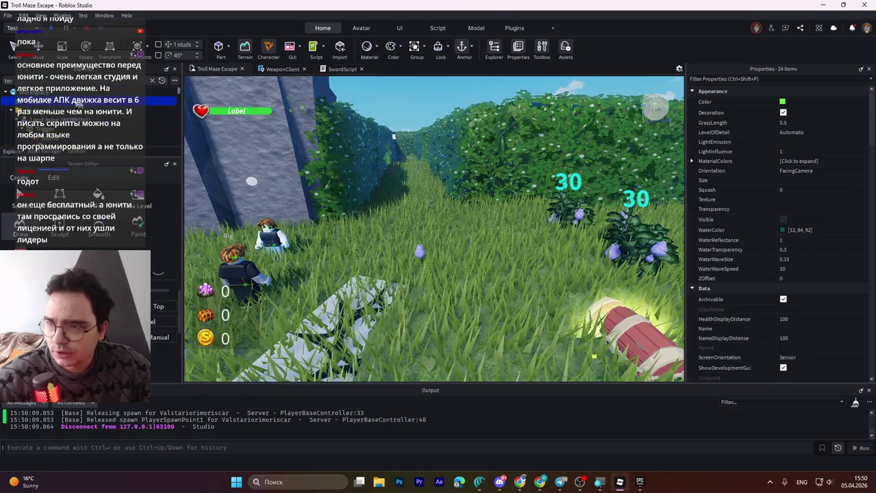
left_click(161, 100, "ctrl")
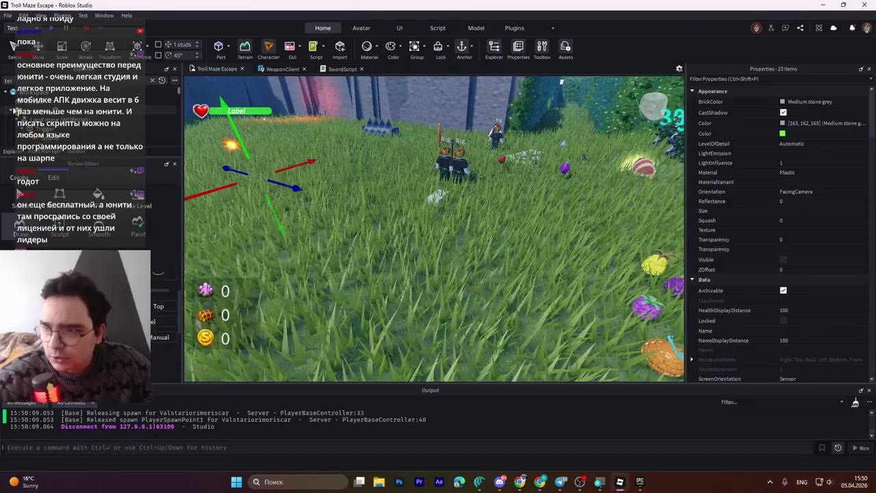
- Try selecting Explorer objects such as Lantern, Terrain, a stone part and StarterPlayer, and widen the hierarchy
left_click(126, 128)
left_click(41, 97)
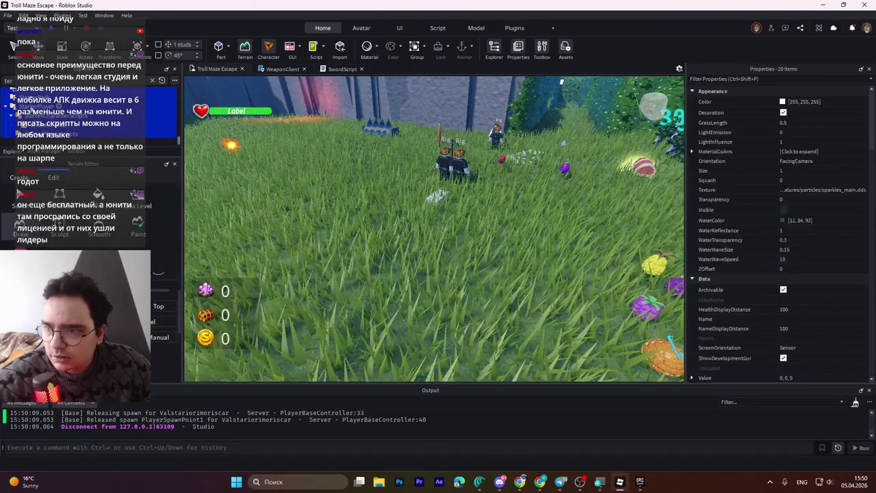
left_click_drag(180, 142, 179, 91)
left_click(160, 119)
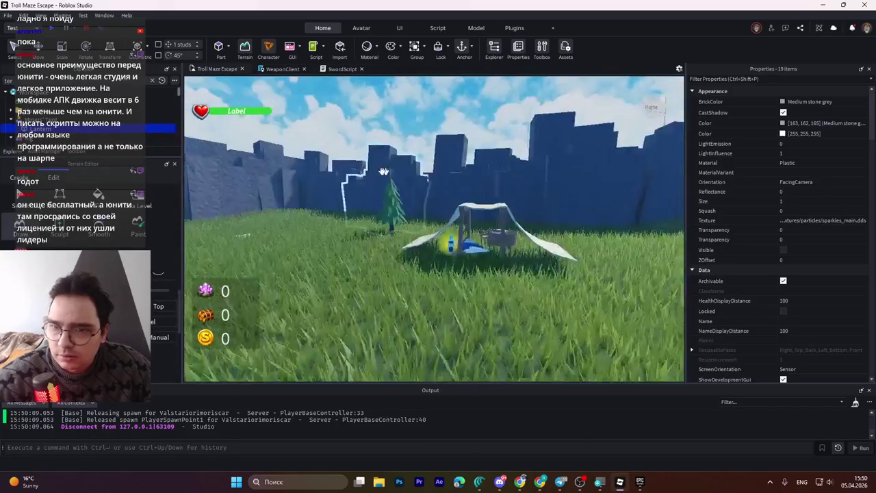
left_click_drag(381, 170, 486, 179)
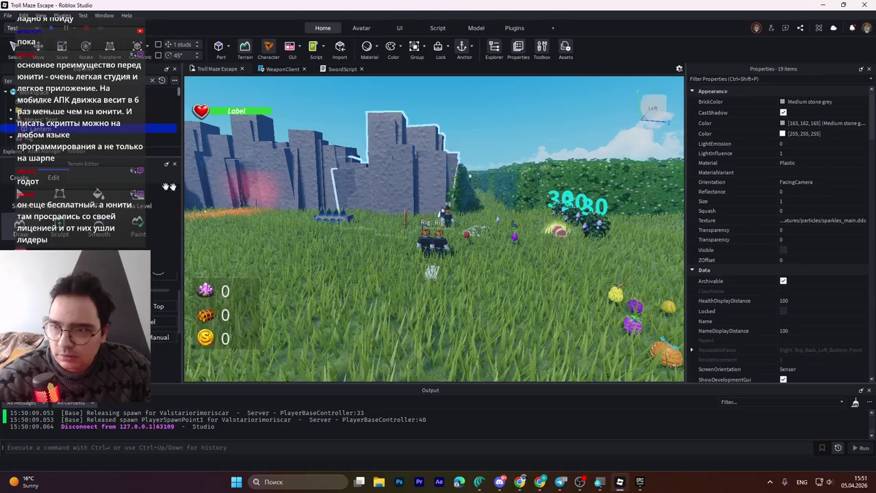
left_click(125, 137)
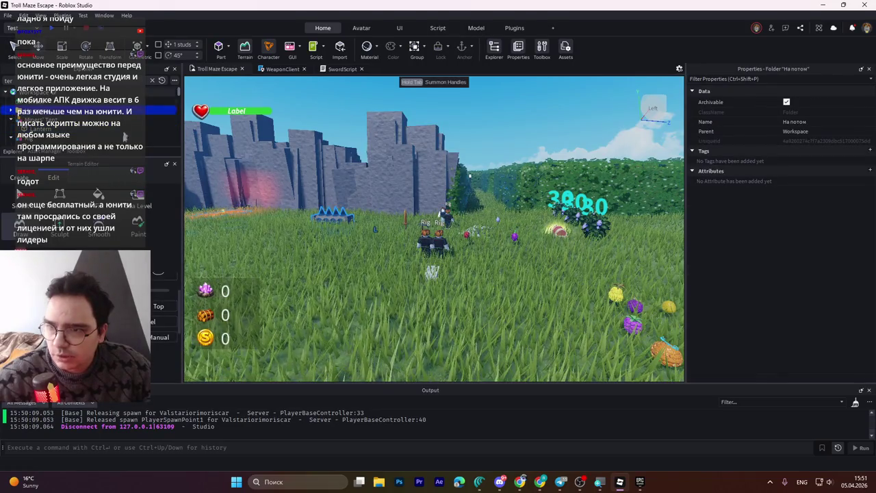
left_click_drag(125, 158, 125, 260)
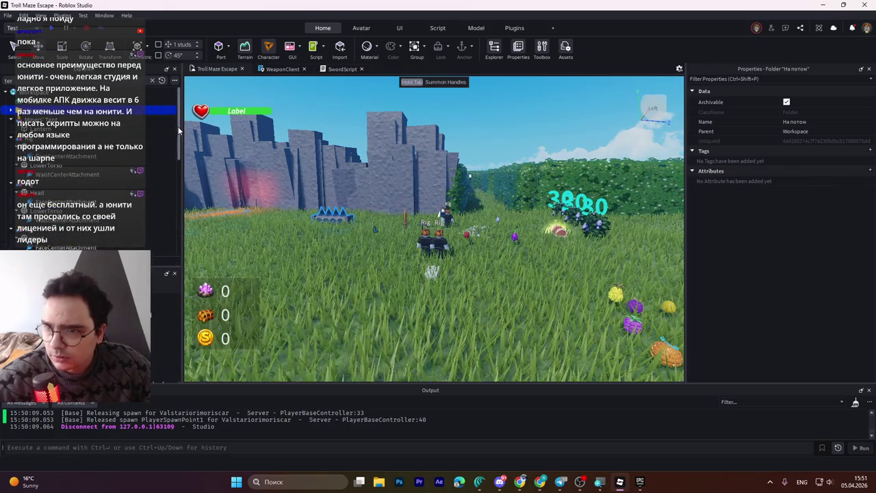
left_click_drag(176, 124, 171, 234)
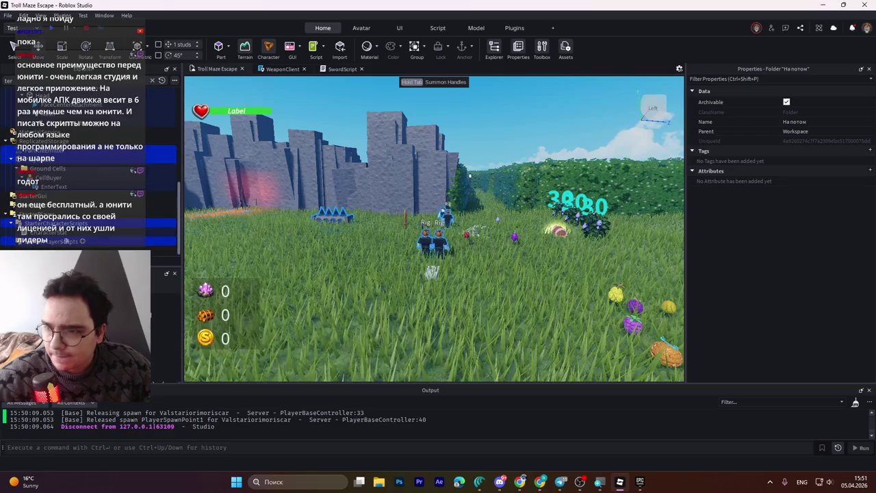
left_click(177, 192)
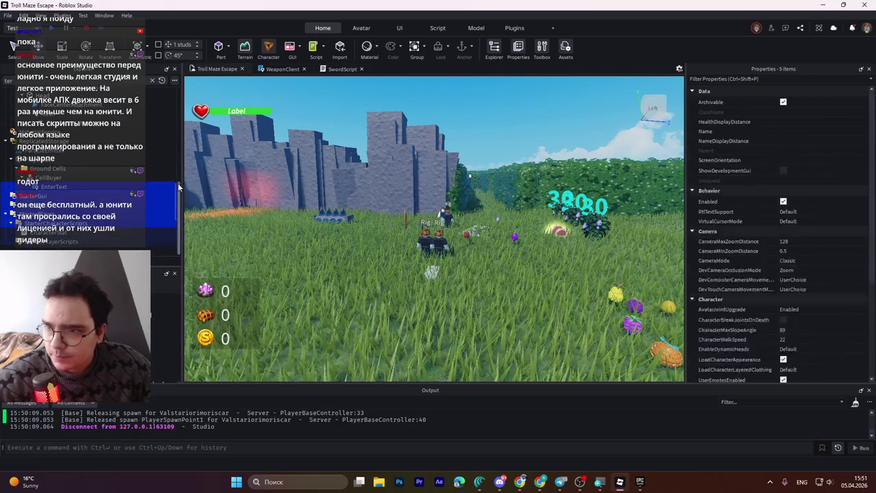
left_click(164, 208, "shift")
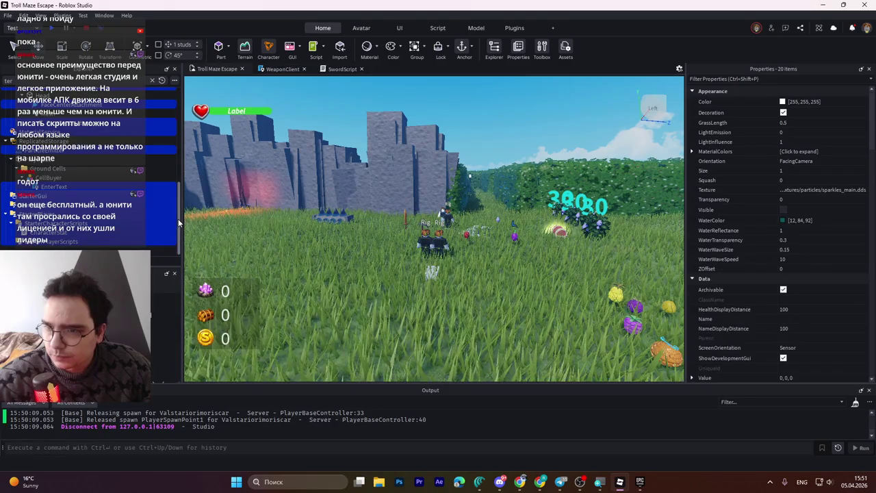
scroll(177, 205, "up", 3)
scroll(168, 151, "up", 5)
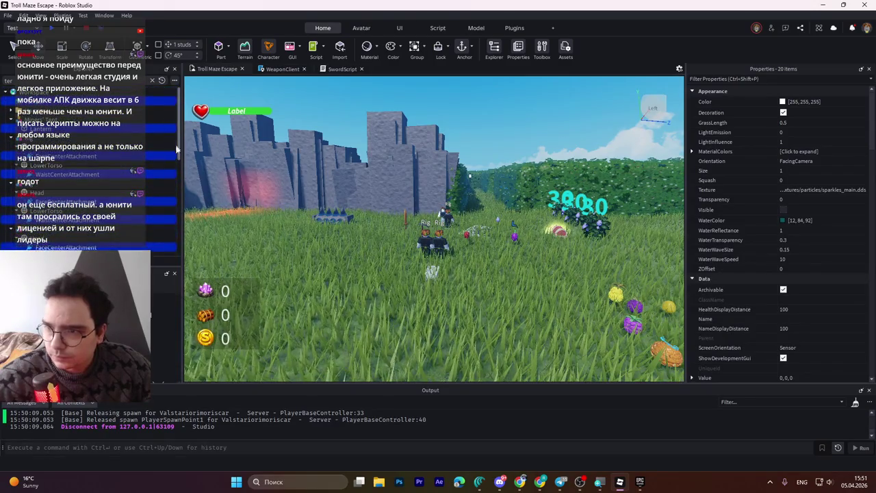
scroll(175, 164, "down", 3)
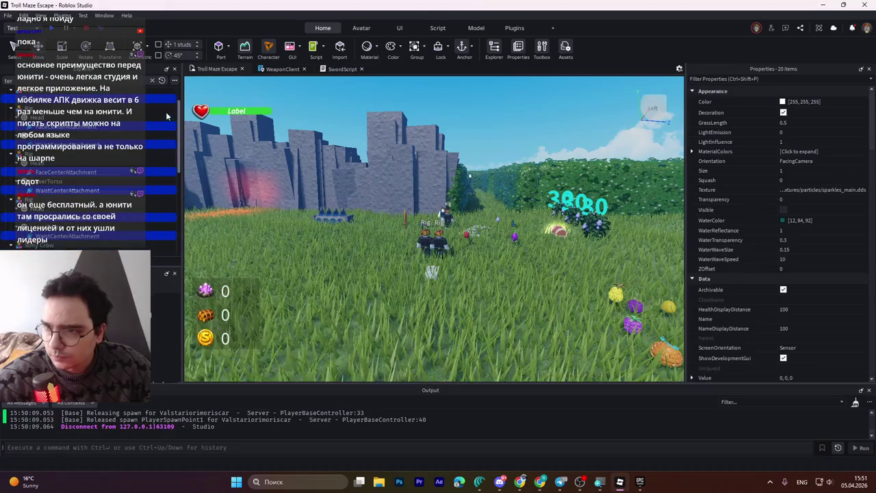
scroll(166, 116, "down", 3)
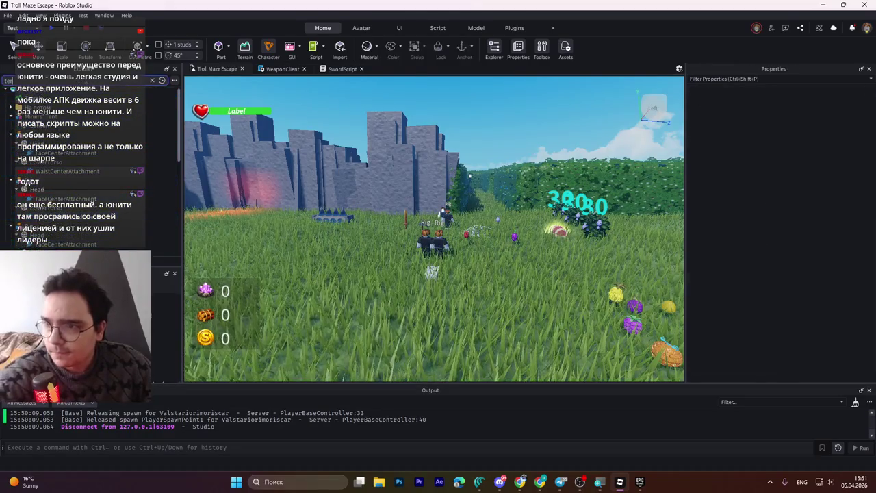
- Clear the Explorer search and select the PlayerSpawnPoints group, viewing along the stone wall
left_click(152, 80)
left_click(95, 176, "shift")
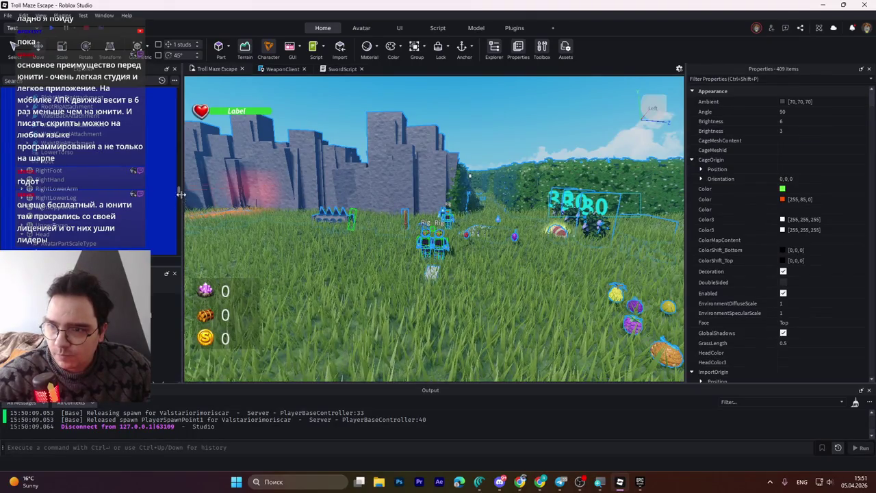
left_click_drag(179, 192, 170, 106)
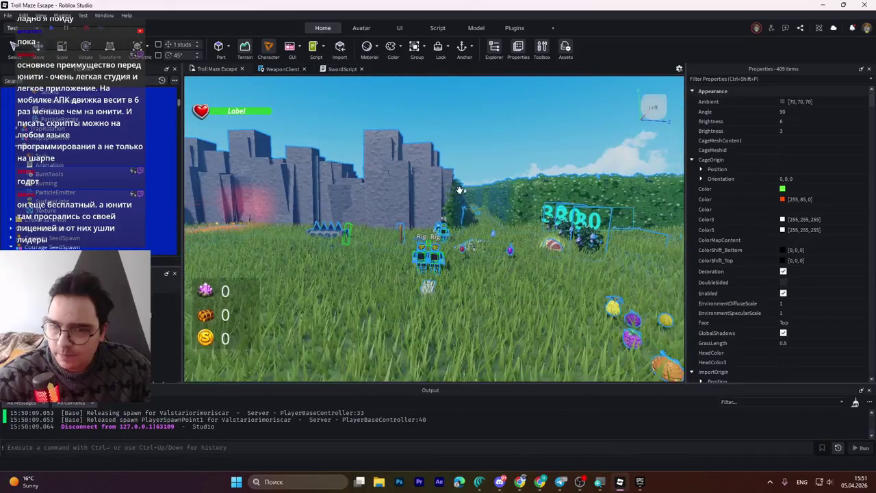
key("d")
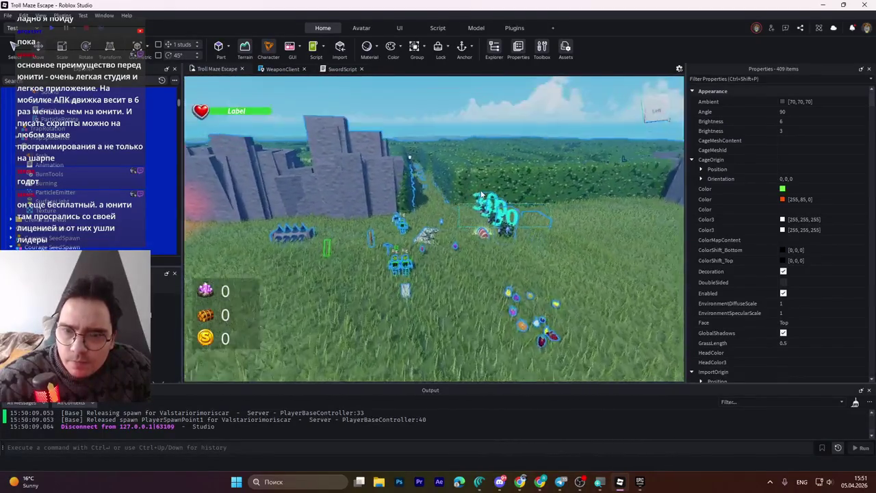
key("f")
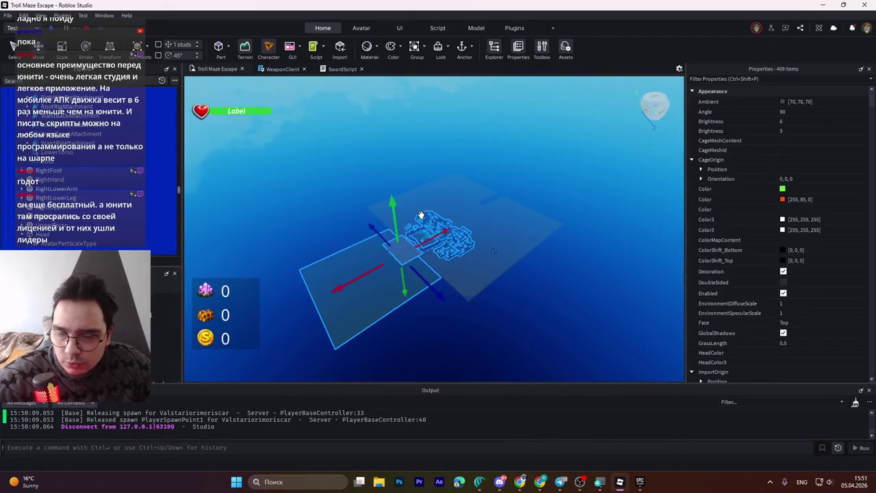
- Select GroundStone1, extend to the whole maze with Ctrl+A, and focus the camera on it
left_click(375, 294)
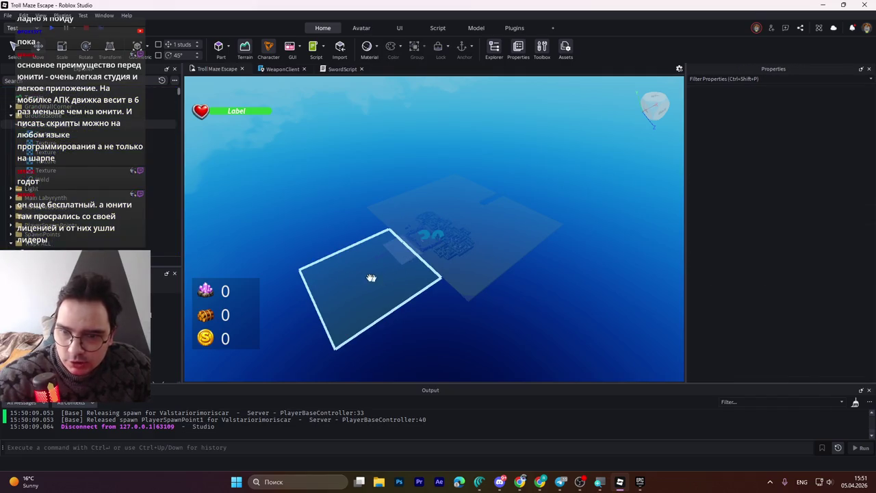
left_click(366, 282)
key("ctrl+a")
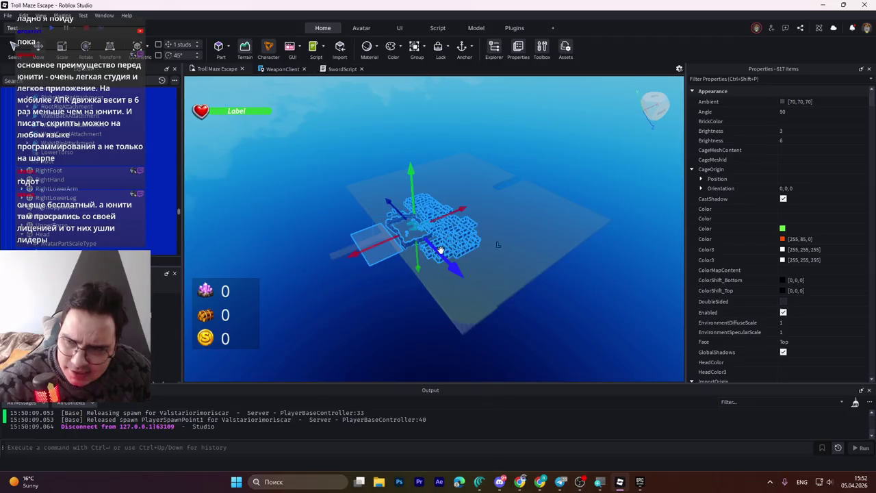
key("f")
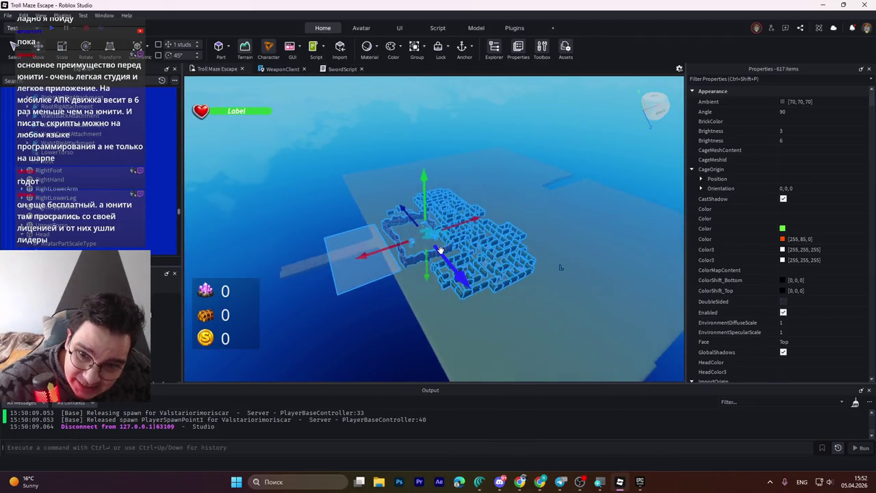
scroll(440, 249, "up", 5)
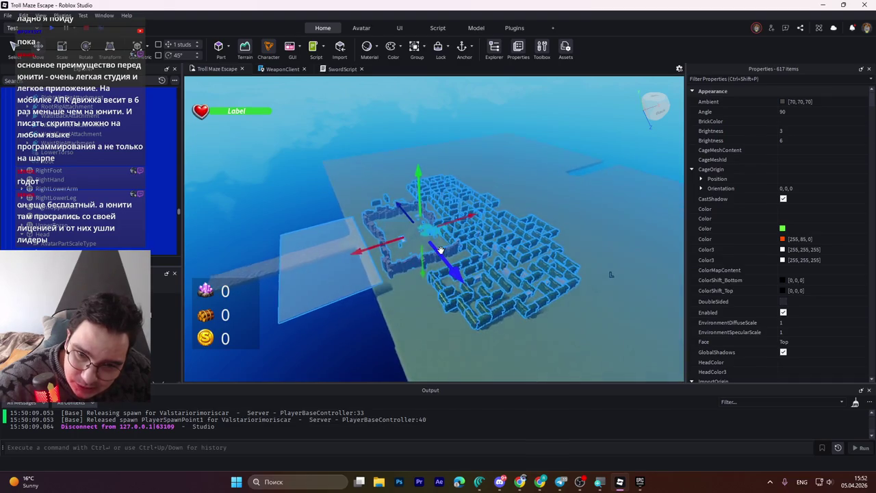
scroll(440, 251, "up", 5)
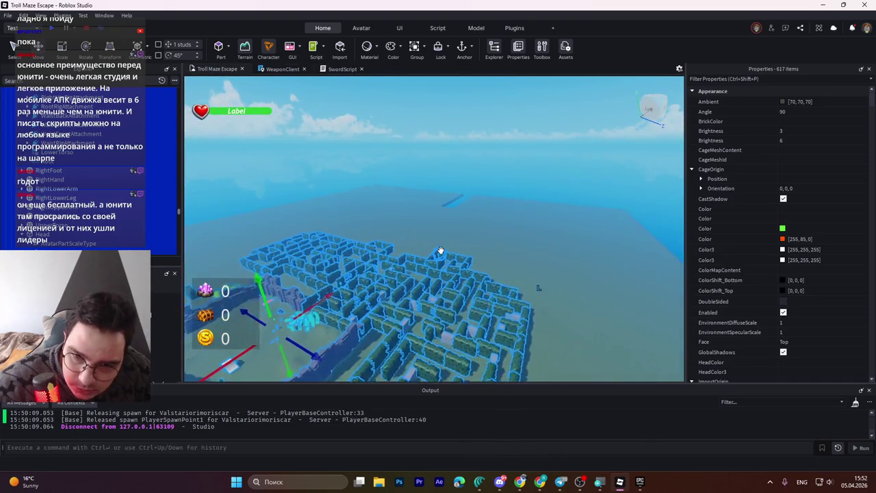
scroll(440, 254, "up", 5)
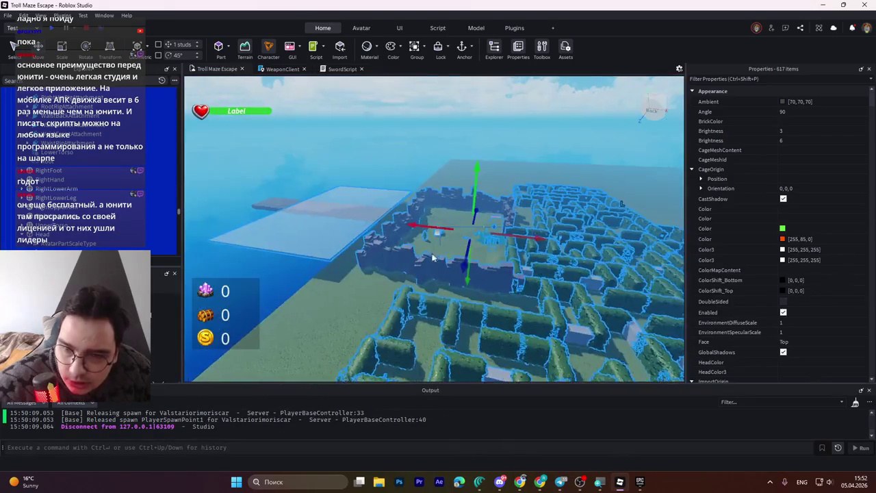
scroll(440, 251, "up", 5)
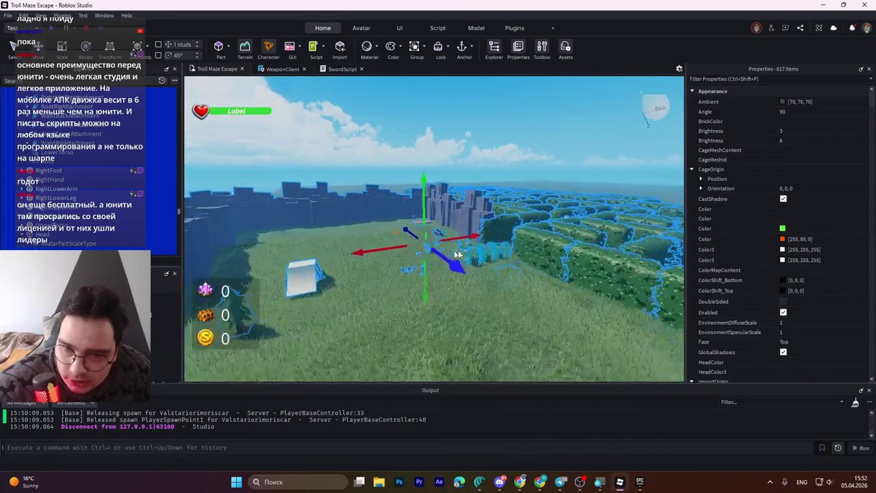
scroll(440, 250, "down", 5)
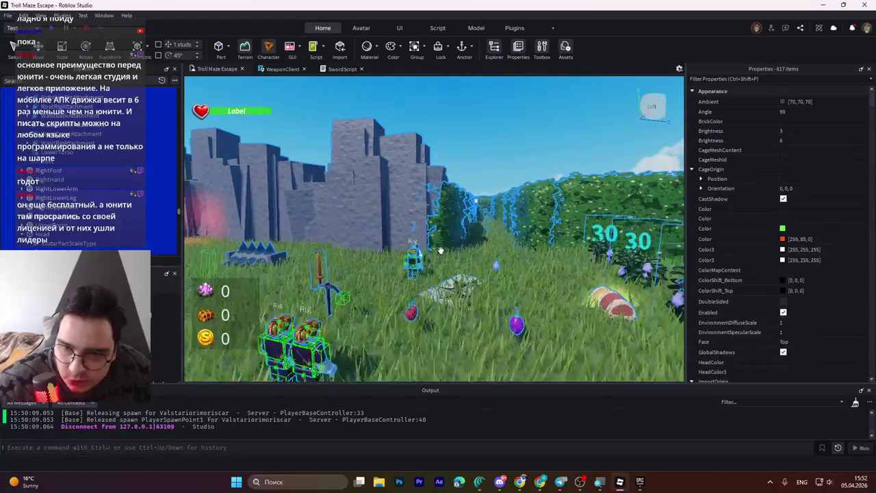
scroll(441, 250, "up", 5)
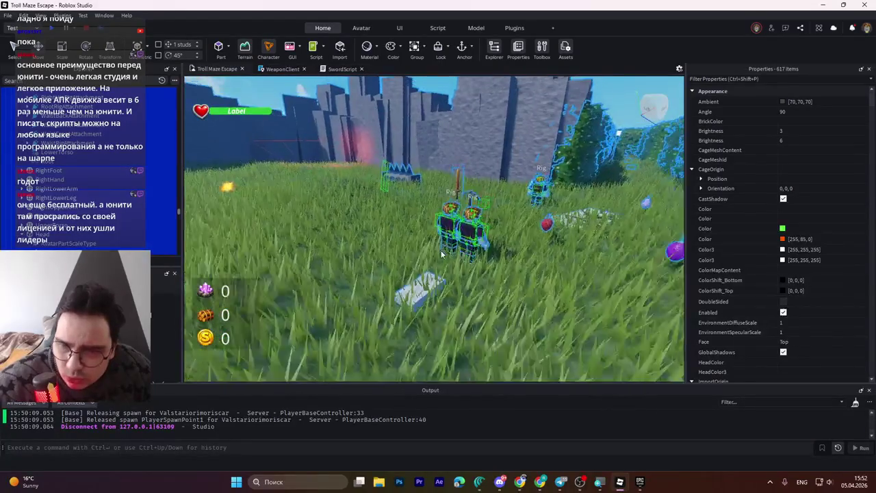
scroll(440, 250, "down", 3)
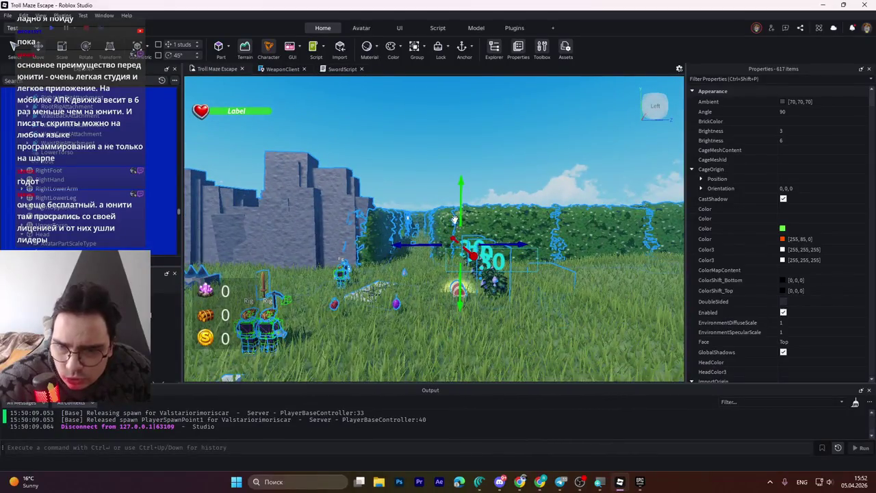
- Raise the maze objects on the Y axis, then lower them back toward the grass
left_click_drag(460, 205, 460, 206)
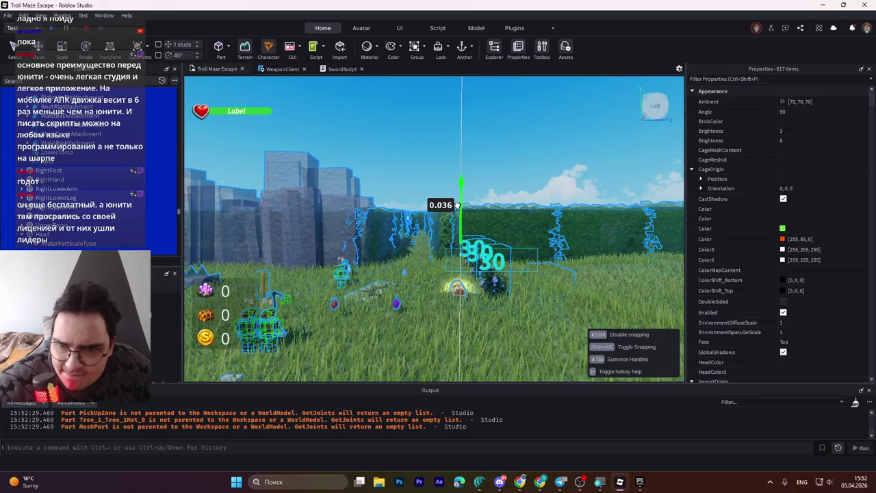
mouse_move(446, 197)
left_mouse_down()
mouse_move(449, 108)
mouse_move(451, 206)
mouse_move(457, 127)
mouse_move(457, 163)
left_mouse_up()
scroll(434, 187, "down", 10)
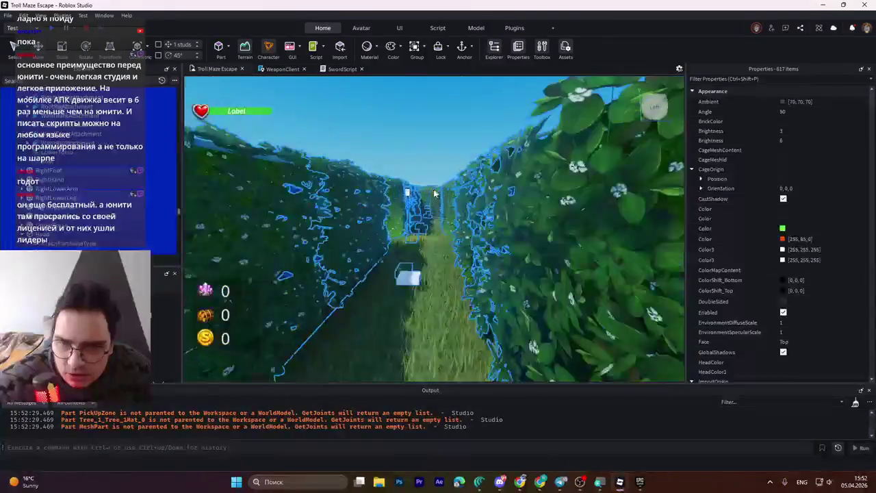
scroll(434, 187, "down", 10)
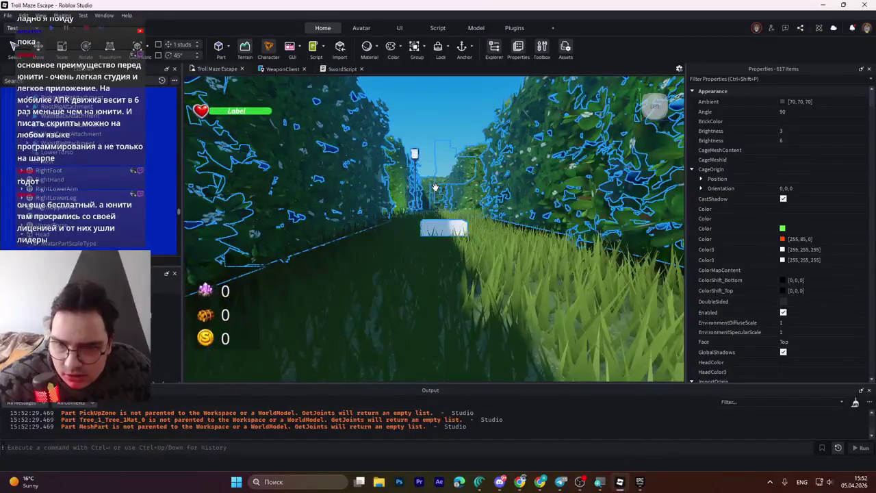
key("f")
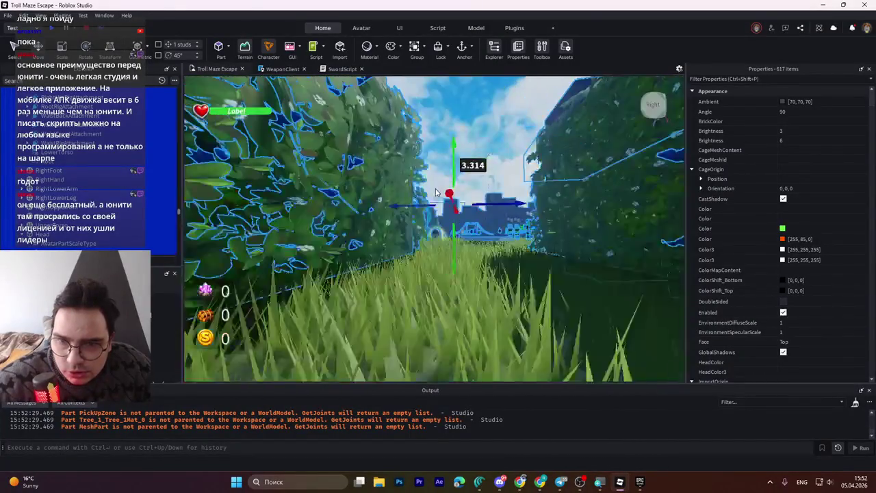
scroll(435, 191, "up", 5)
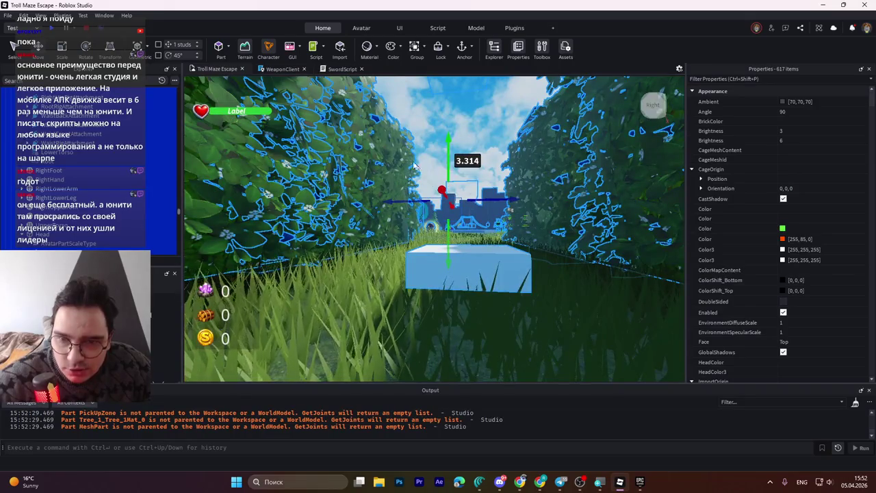
mouse_move(448, 144)
left_mouse_down()
mouse_move(453, 151)
mouse_move(433, 171)
left_mouse_up()
- Save the Troll Maze Escape place to Roblox and deselect everything
key("w")
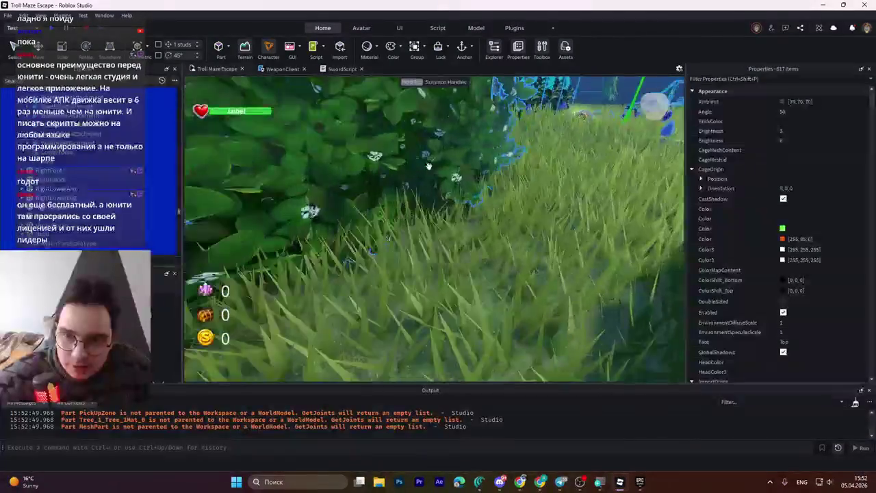
key("ctrl+s")
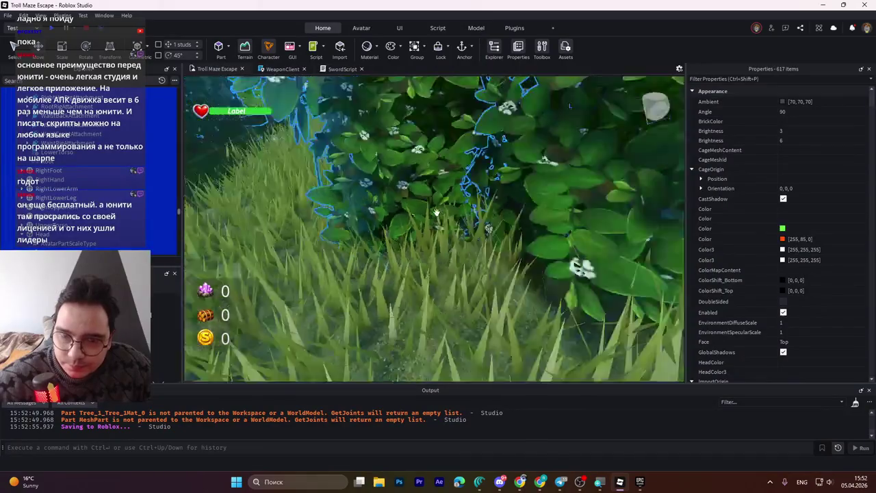
scroll(444, 226, "down", 10)
left_click(458, 298)
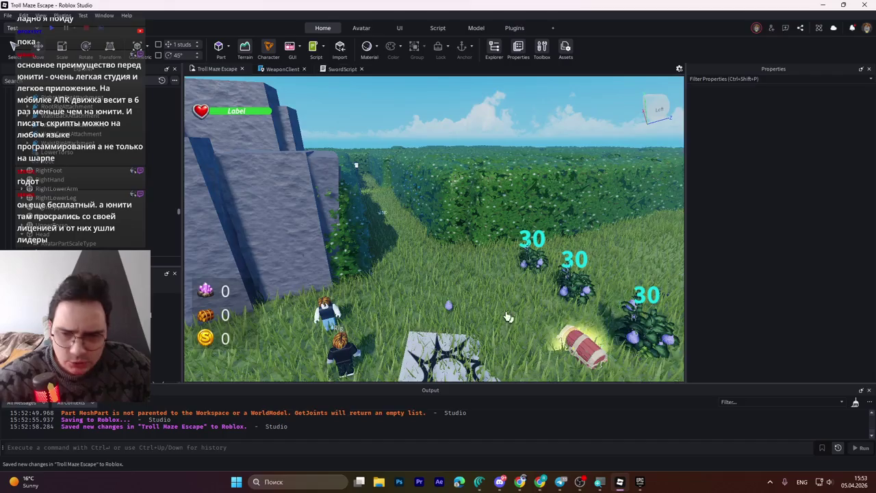
key("ctrl+s")
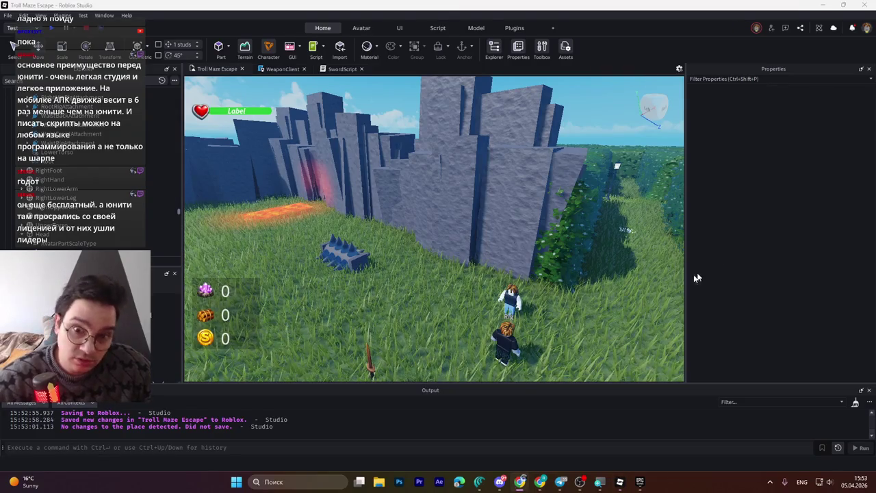
- Raise the treasure chest slightly above the grass
key("d")
key("d")
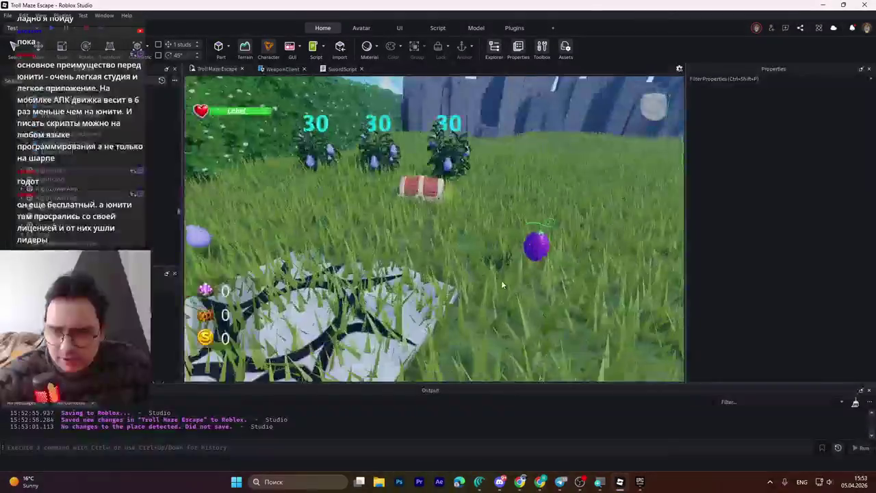
left_click(425, 301)
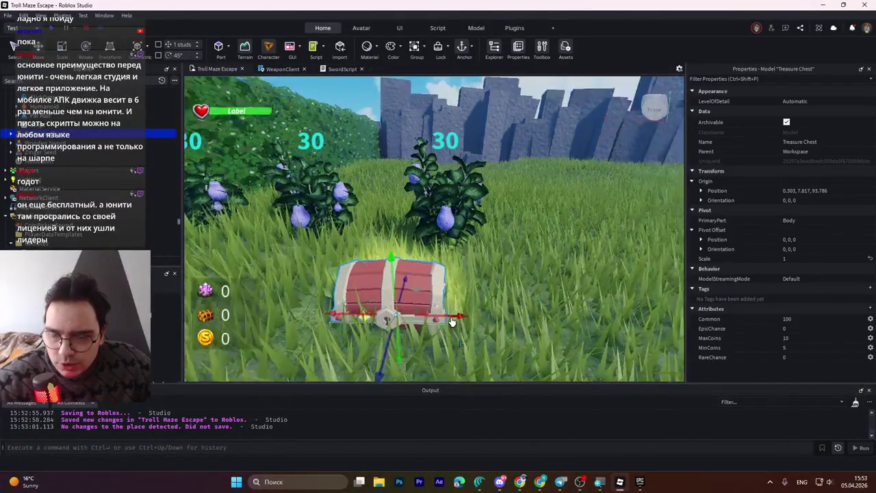
scroll(451, 318, "up", 5)
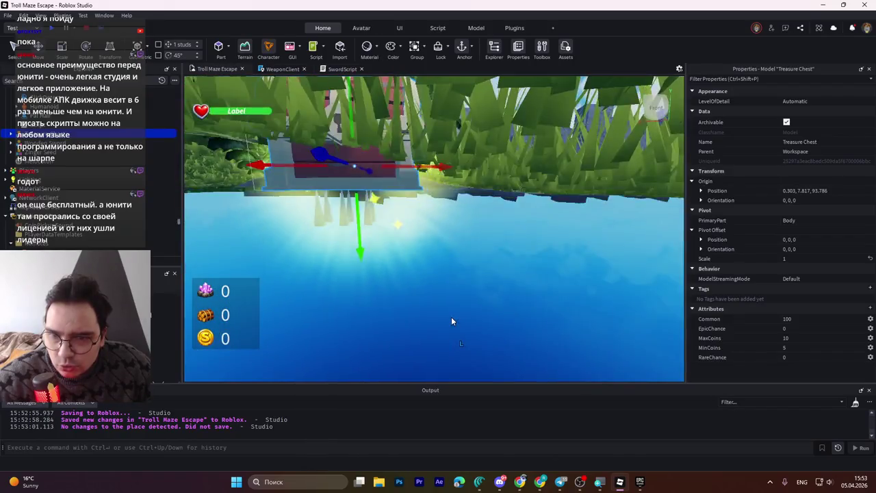
scroll(451, 321, "down", 5)
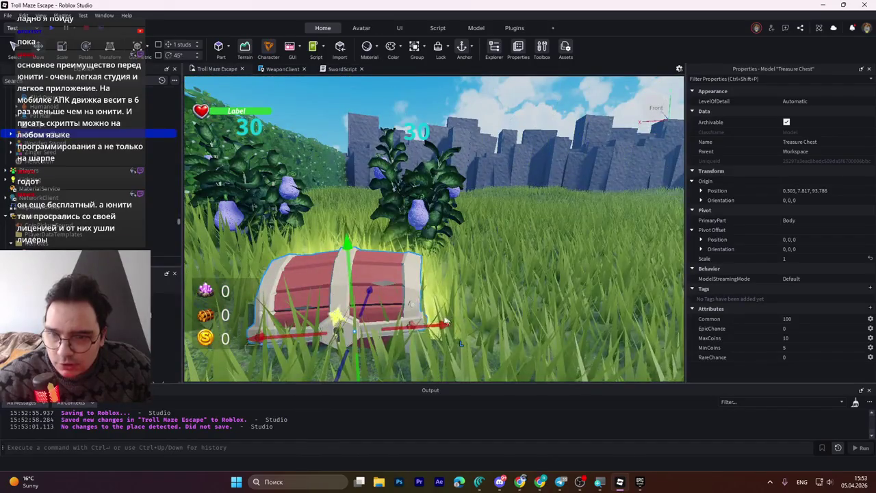
scroll(376, 293, "down", 3)
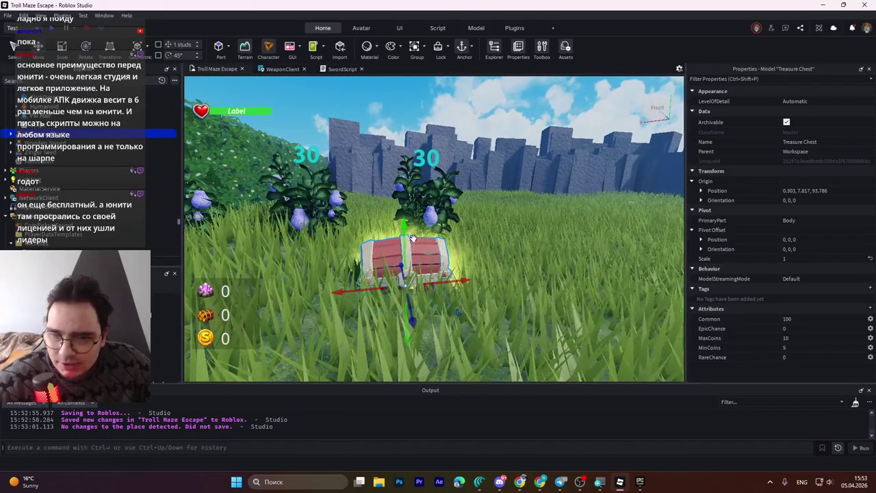
mouse_move(397, 231)
left_mouse_down()
mouse_move(394, 206)
mouse_move(404, 219)
left_mouse_up()
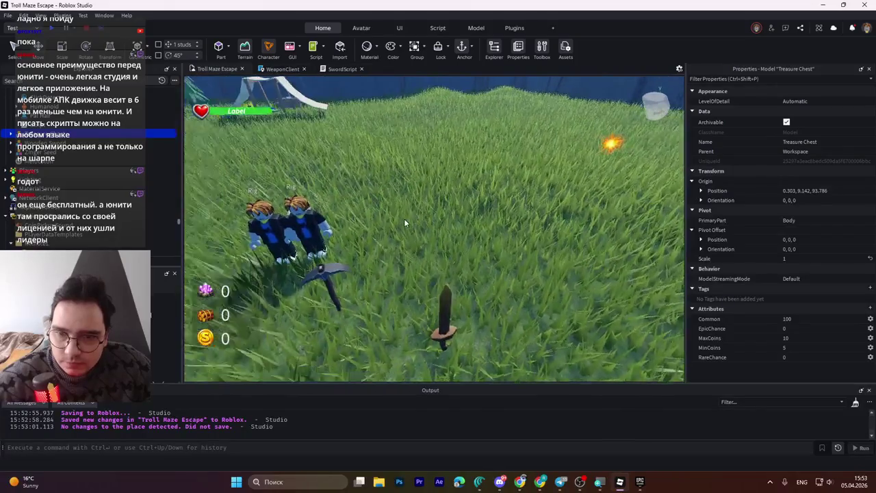
- Fly the camera back over the maze toward the stone cliff corridor and save to Roblox
key("s")
key("w")
key("s")
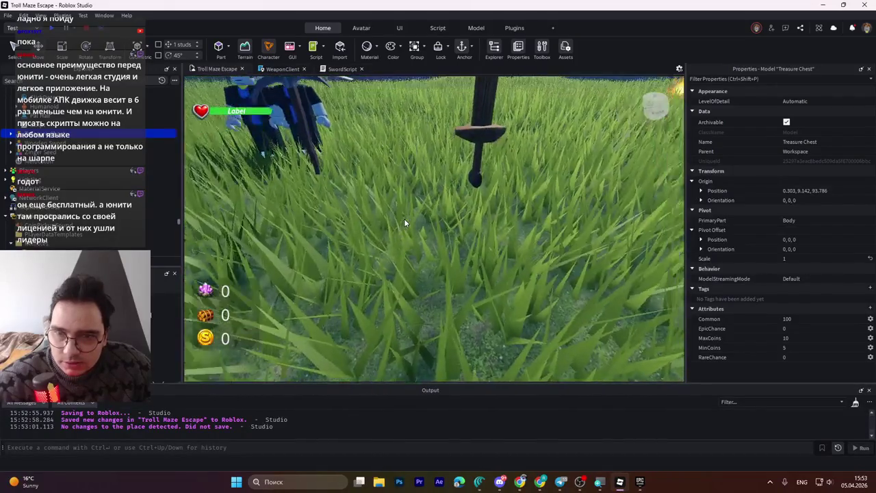
key("w")
key("f")
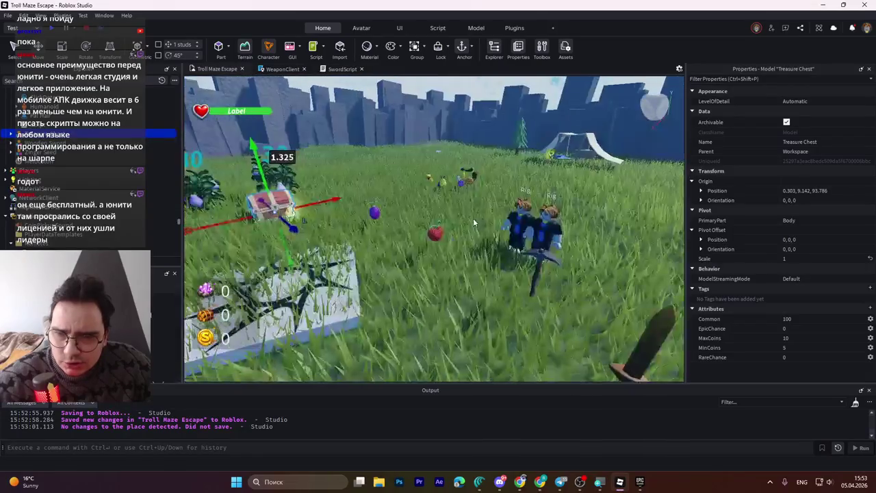
key("s")
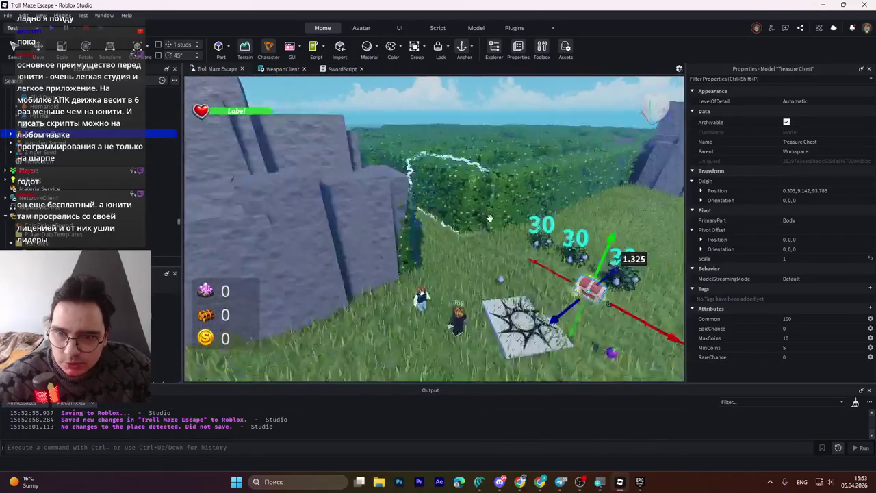
key("d")
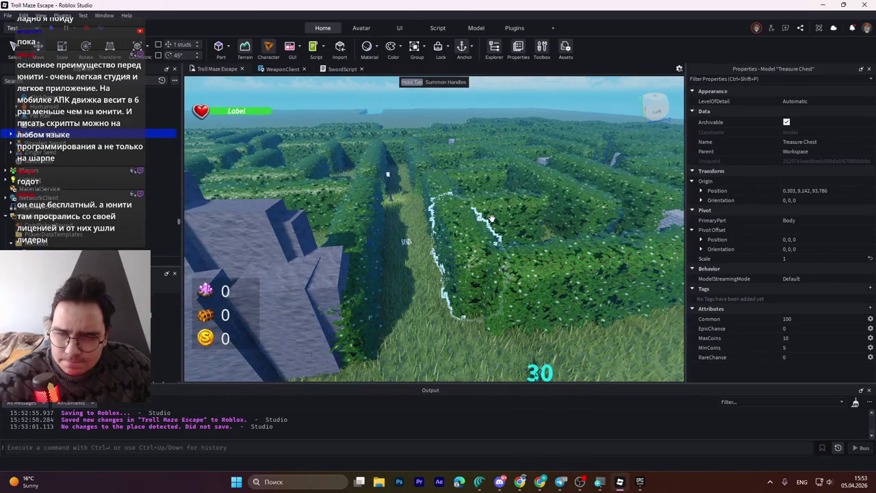
key("a")
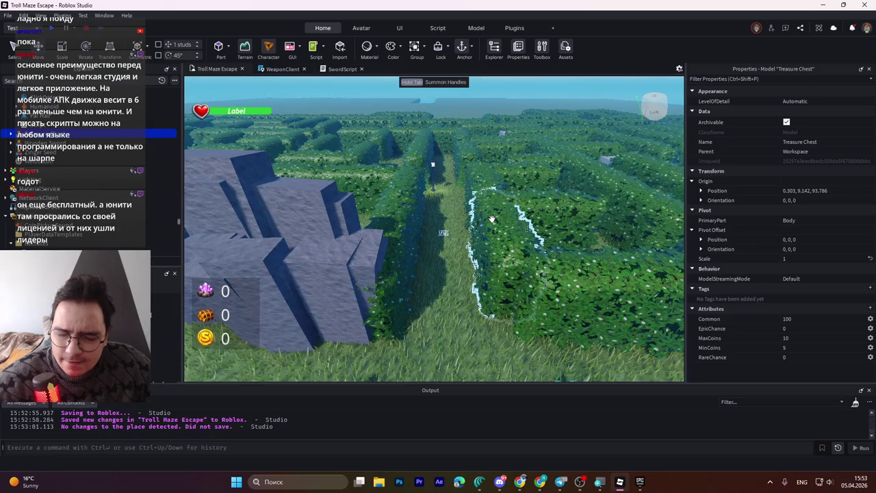
key("ctrl+s")
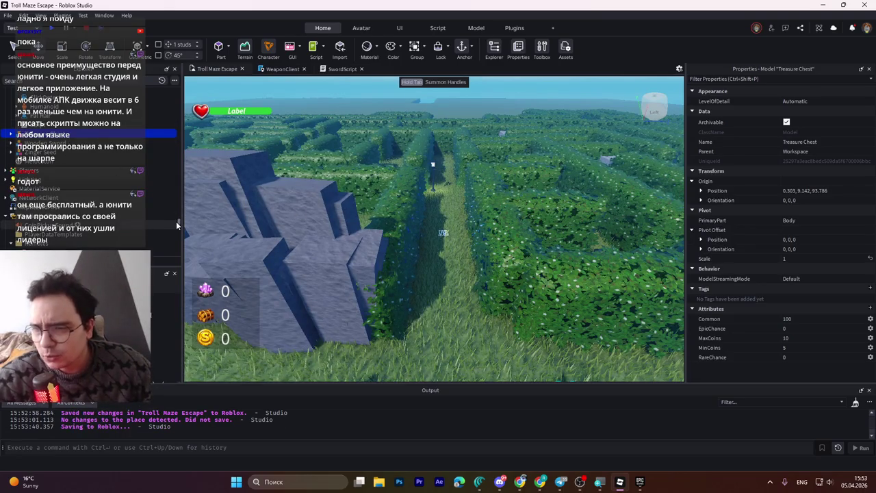
left_click_drag(178, 222, 178, 91)
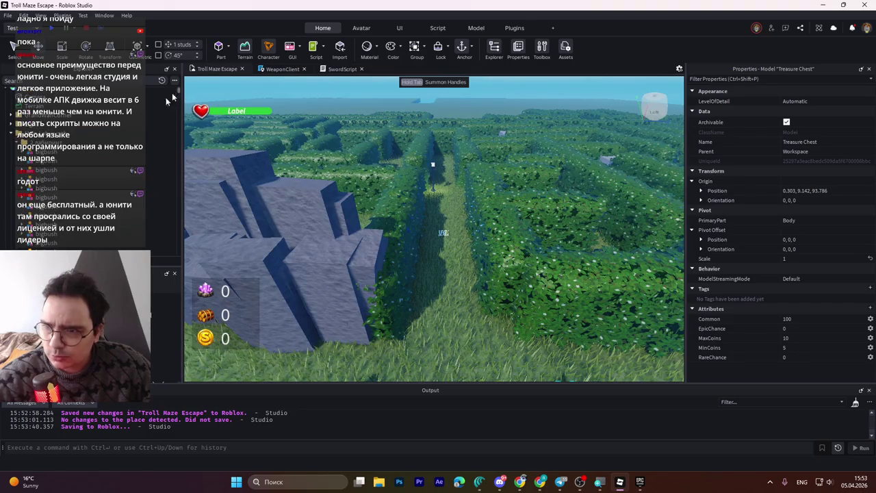
- Expand SpawnPoints, select a coin spawn group, and view it from above the maze
left_click(11, 135)
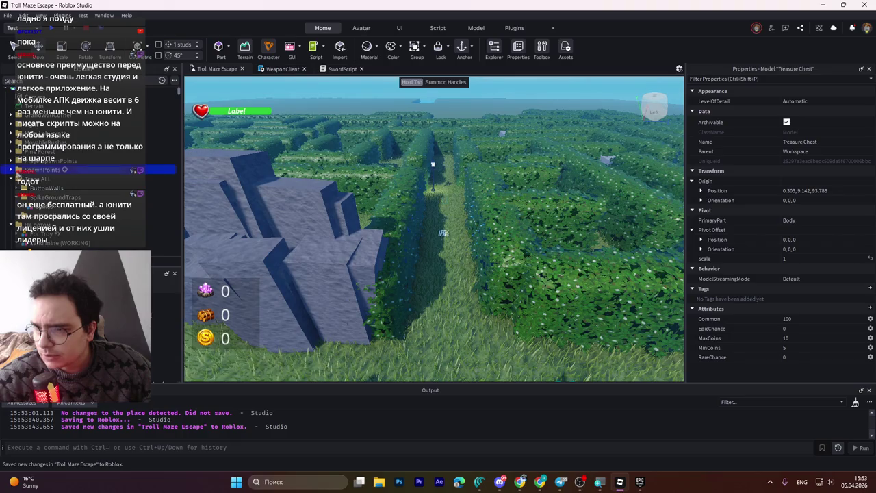
left_click(11, 170)
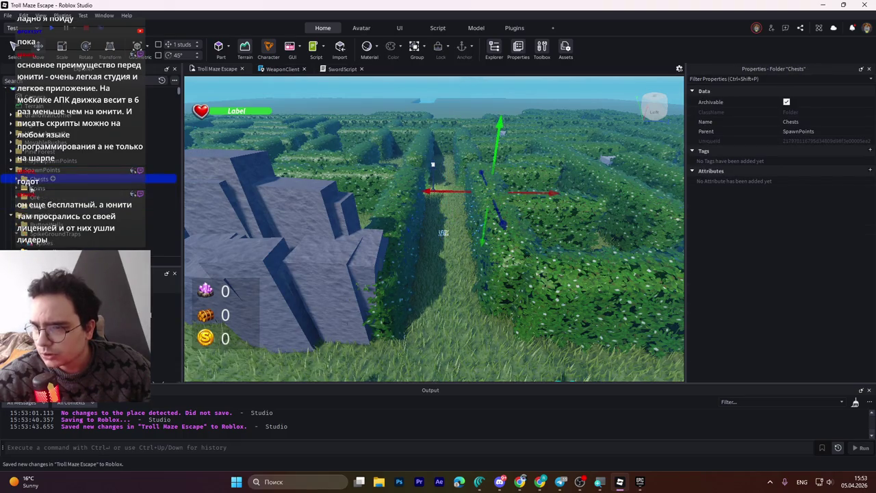
left_click(49, 205)
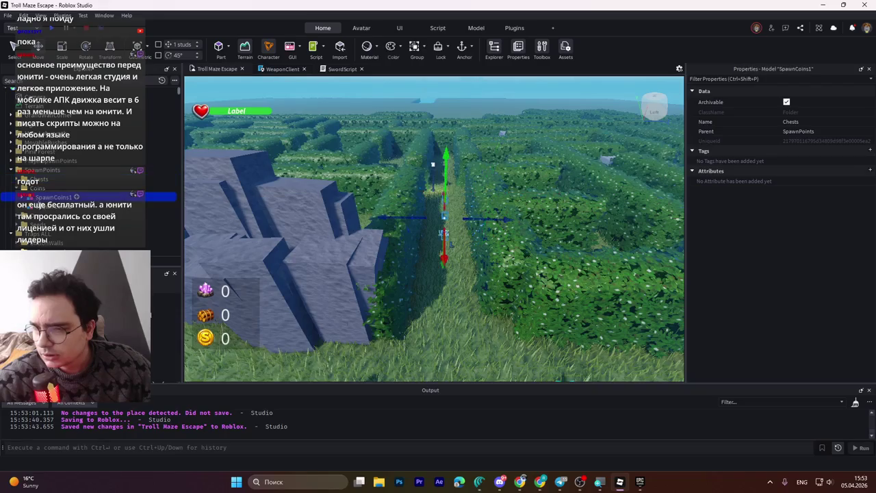
key("f")
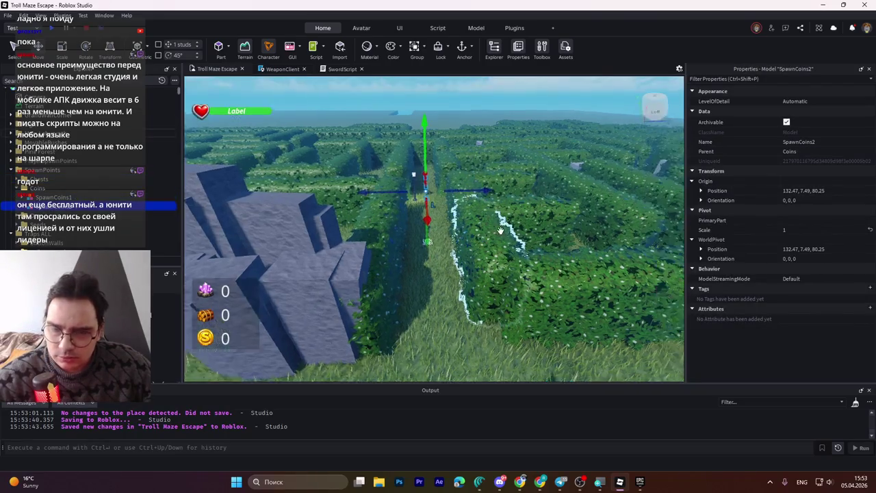
key("w")
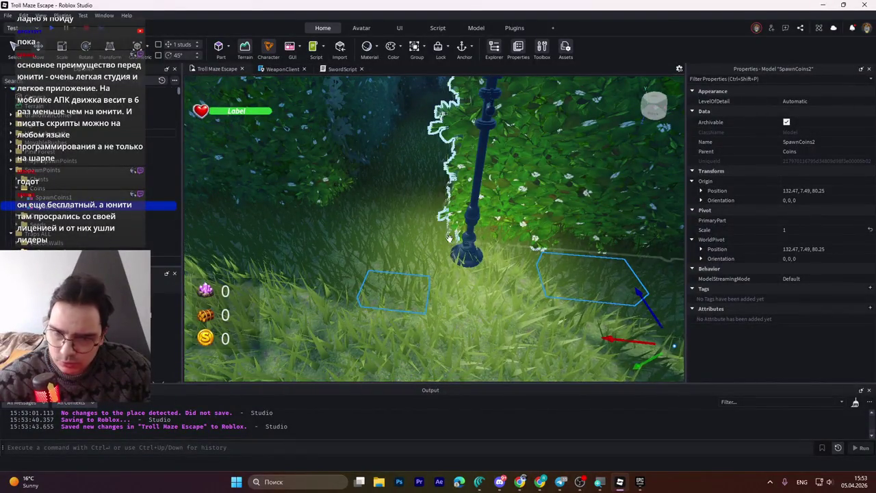
key("w")
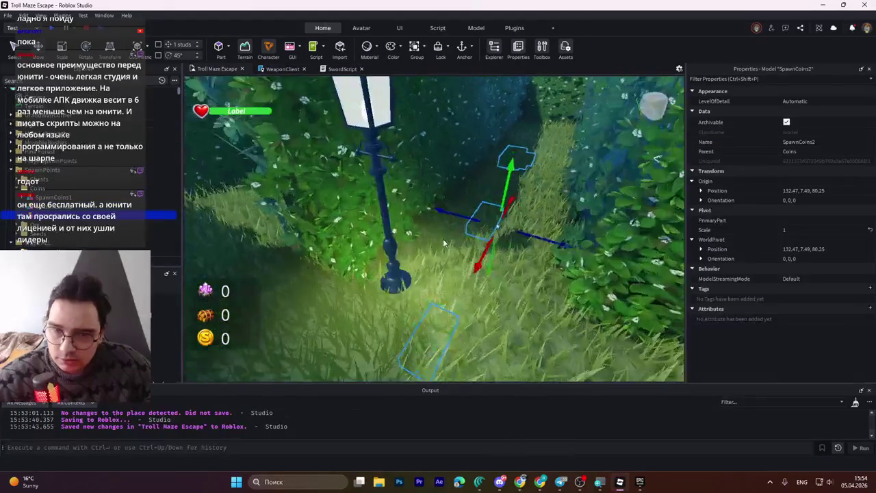
key("s")
key("w")
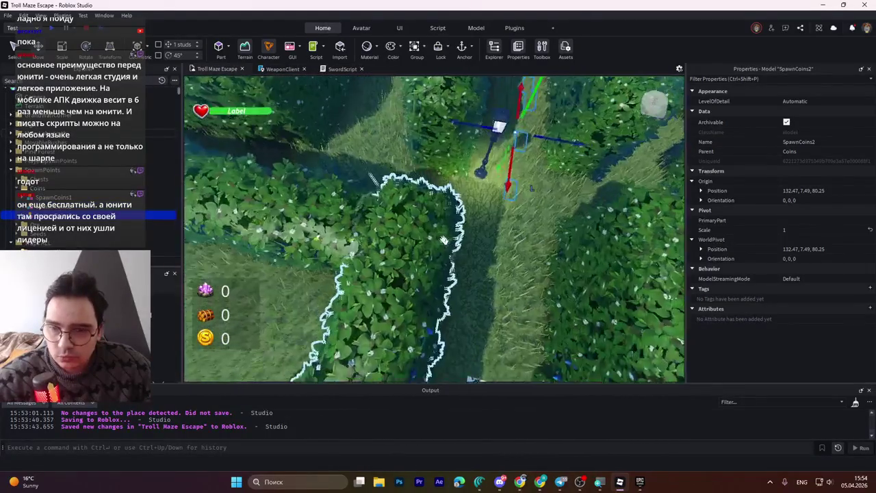
key("s")
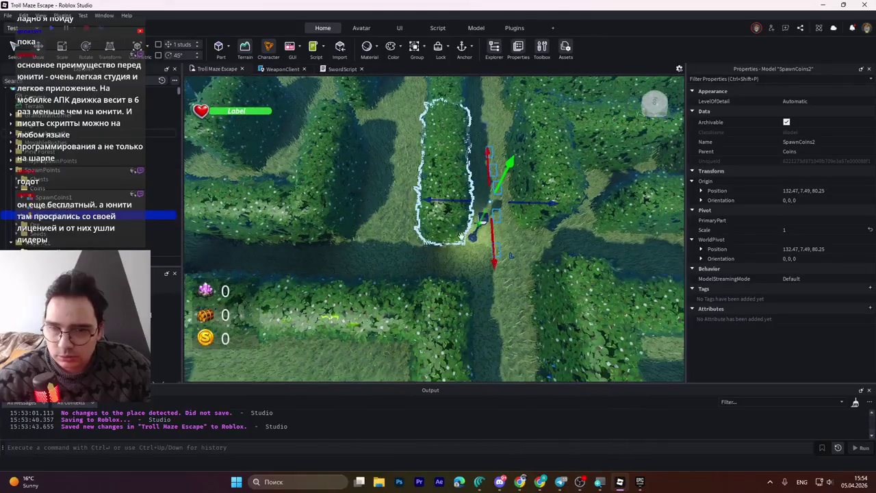
- Slide SpawnCoins2 into the maze corridor and lower Coin2 by one stud
left_click_drag(538, 204, 433, 208)
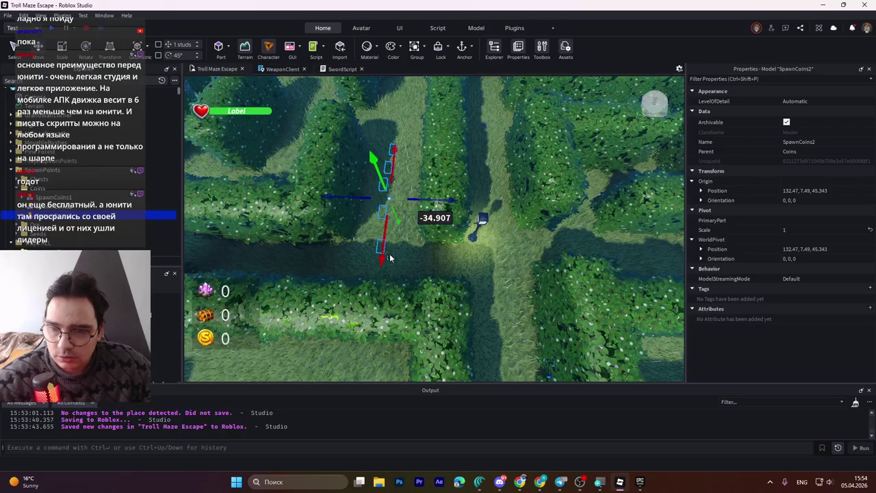
left_click_drag(383, 252, 397, 217)
scroll(395, 217, "up", 10)
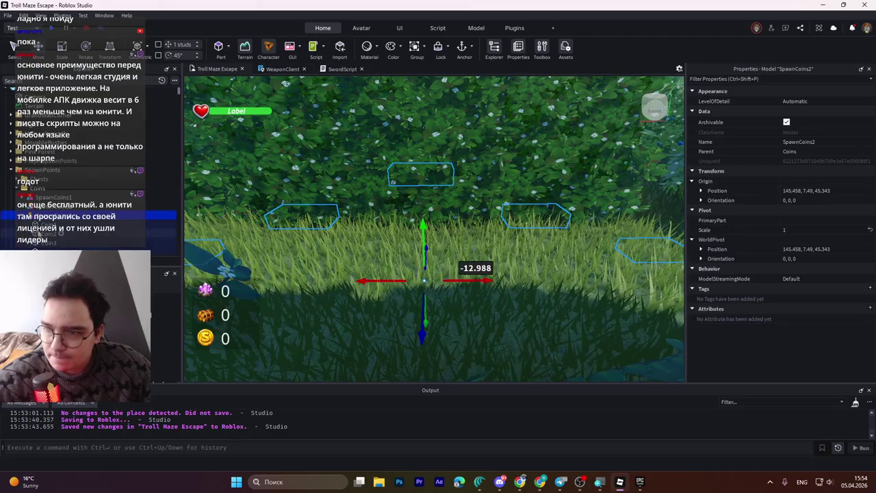
left_click(533, 216)
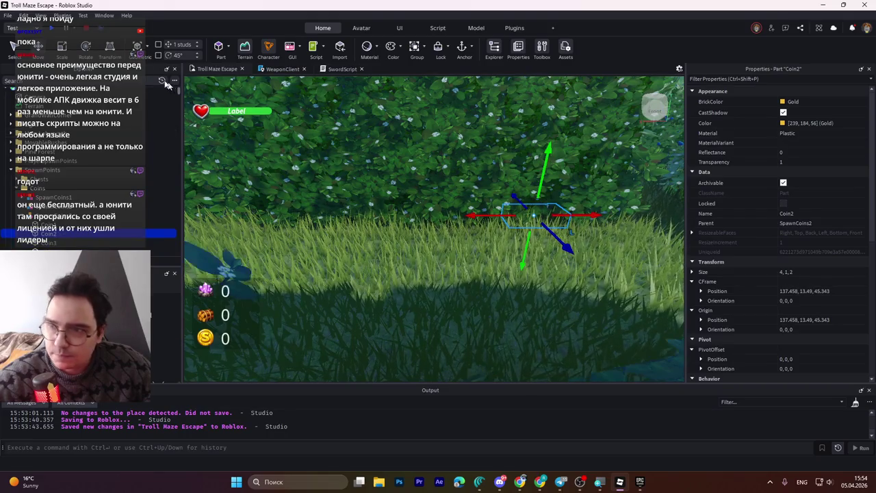
left_click_drag(546, 180, 538, 225)
- Check Coin1 to Coin3 in Explorer, frame Coin1, then select Coin4
left_click(42, 242)
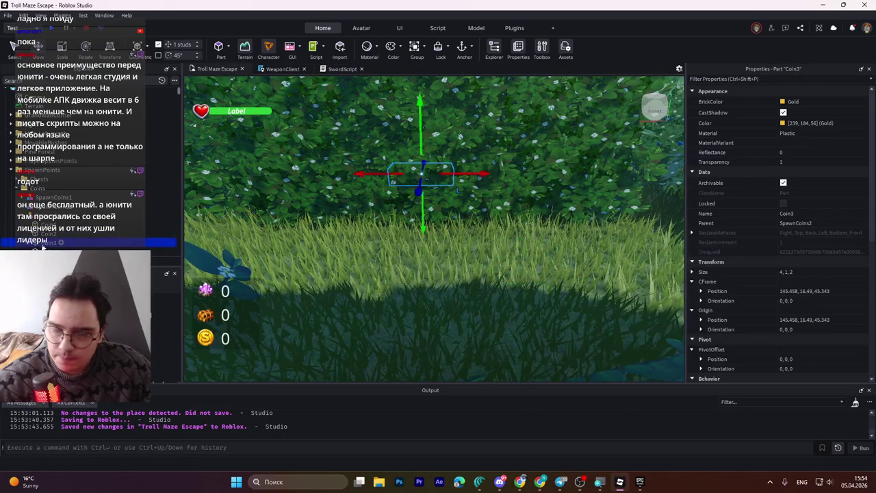
left_click(48, 234)
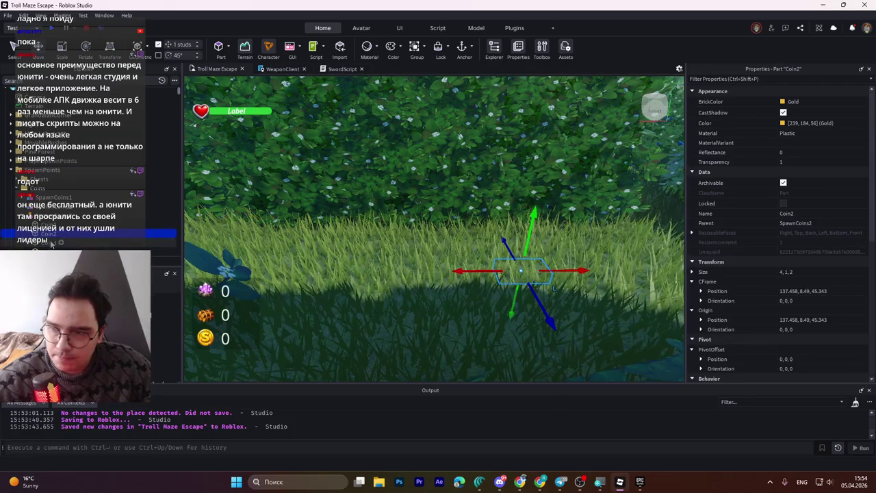
left_click(48, 223)
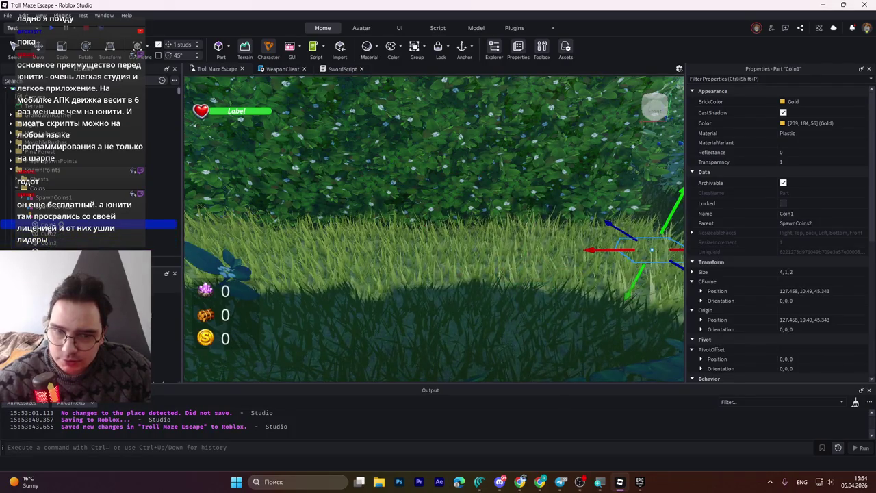
key("f")
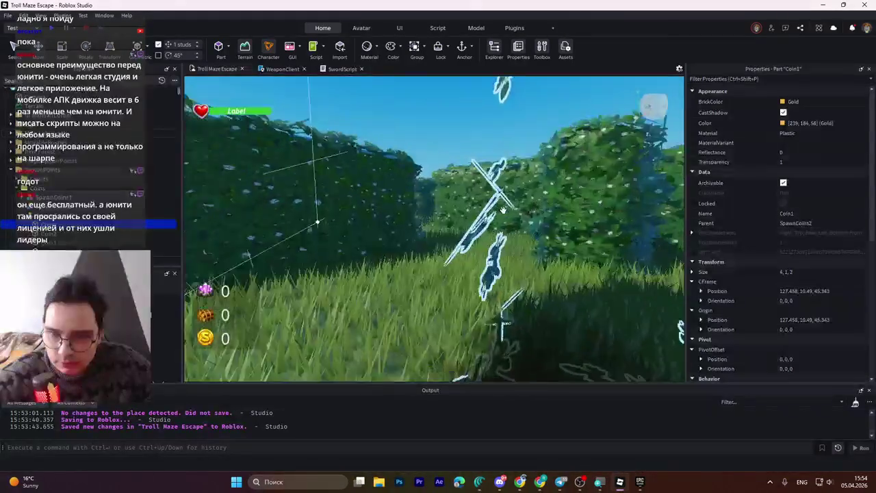
key("s")
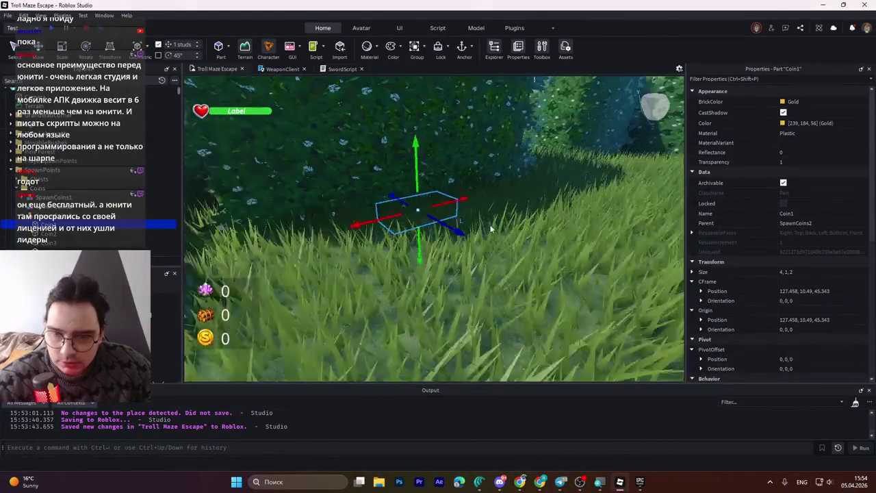
key("a")
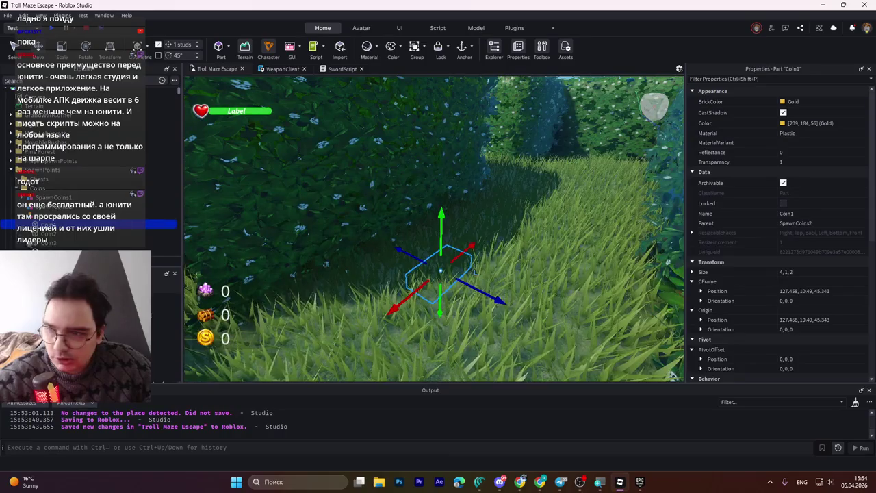
left_click(559, 159)
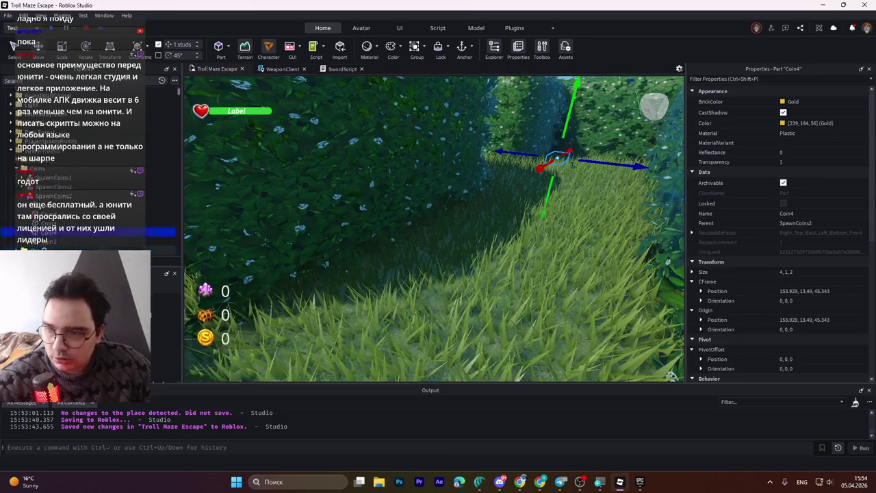
- Set Position Y to 10.49 for Coin5 and the other SpawnCoins2 coins
left_click(578, 173)
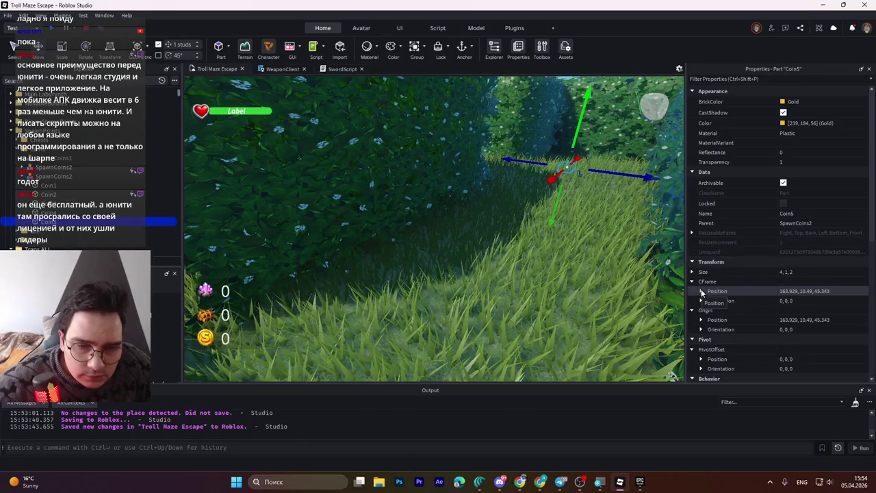
scroll(754, 329, "down", 2)
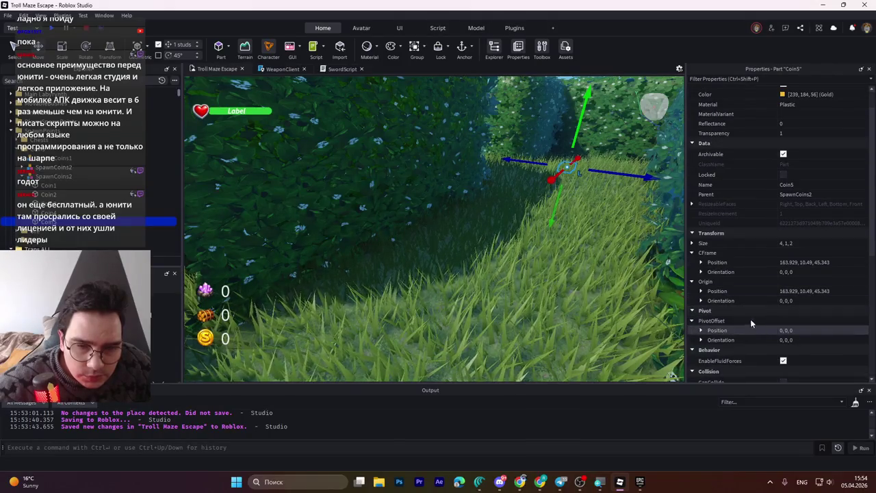
double_click(753, 262)
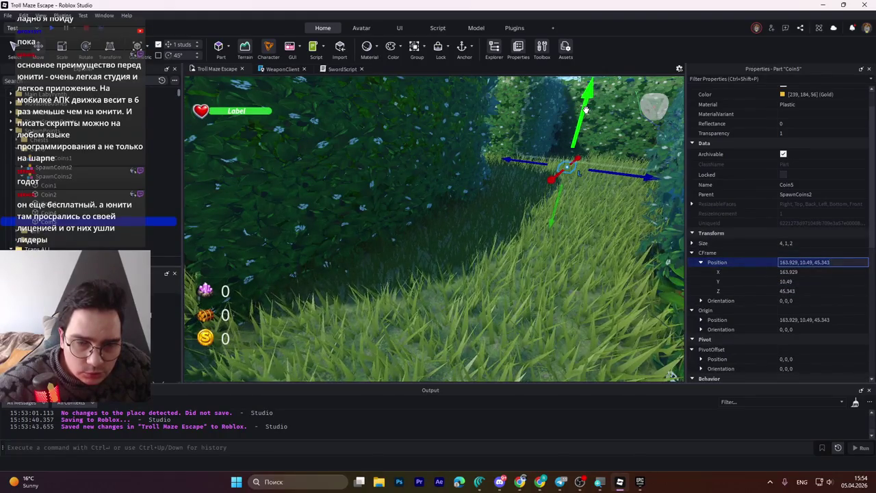
left_click_drag(585, 109, 586, 127)
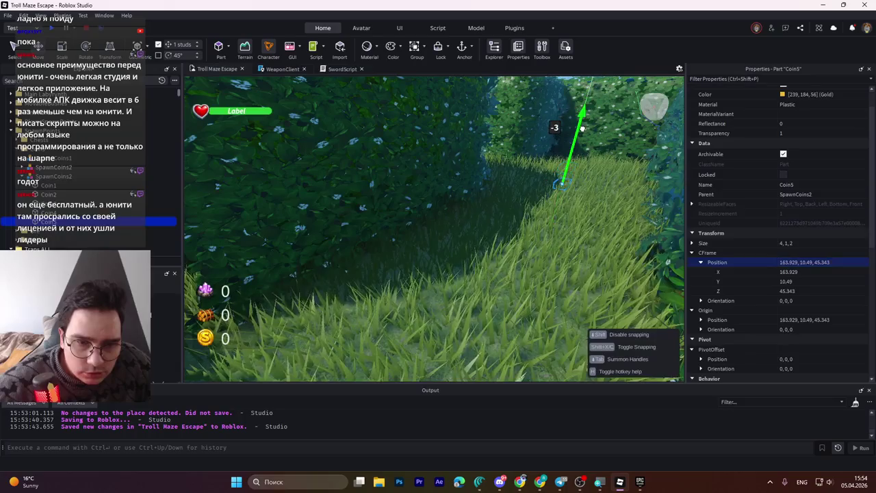
left_click(787, 281)
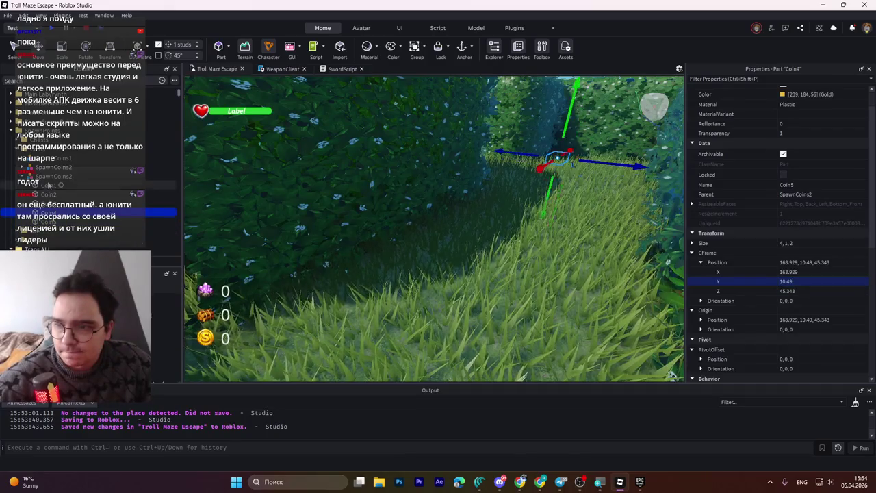
left_click(48, 195, "shift")
left_click(815, 283)
key("Return")
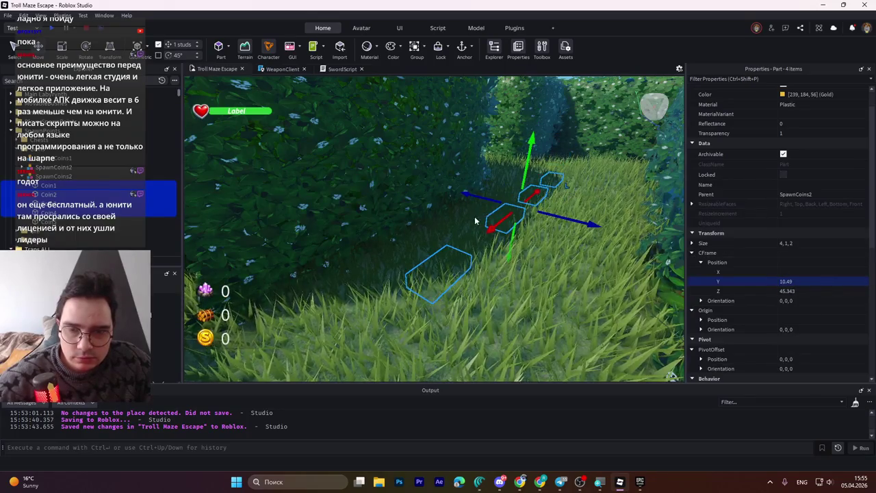
- Shift Coin1 sideways along the row and centre the view on SpawnCoins2
key("w")
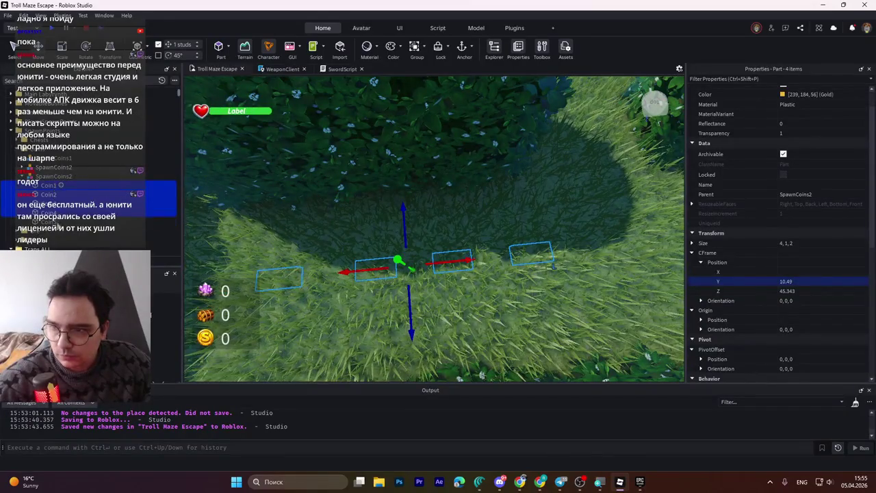
left_click(48, 221)
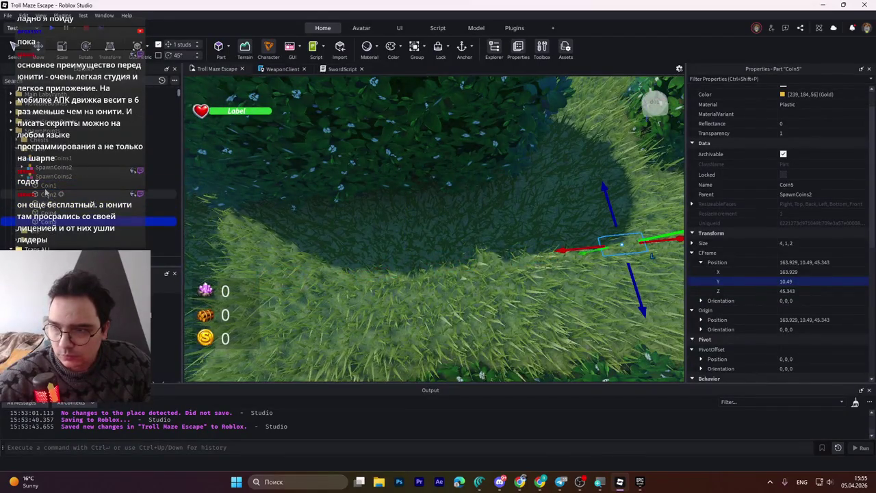
left_click(45, 187, "shift")
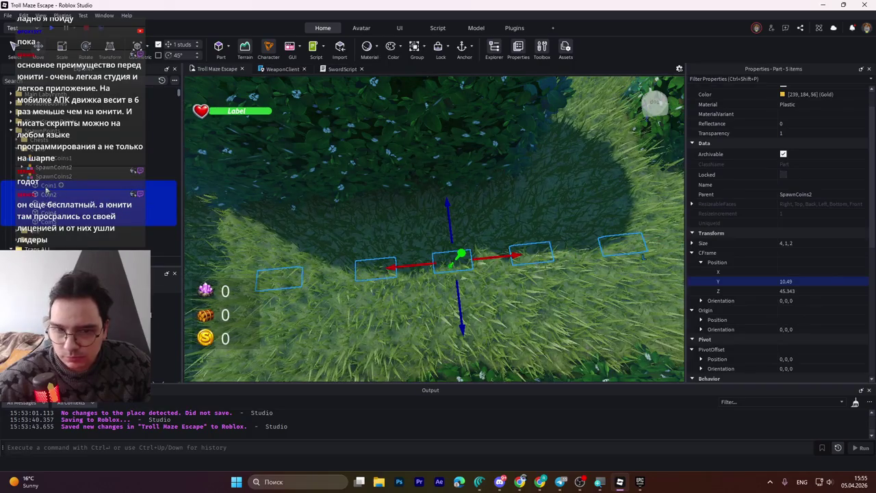
left_click(46, 187)
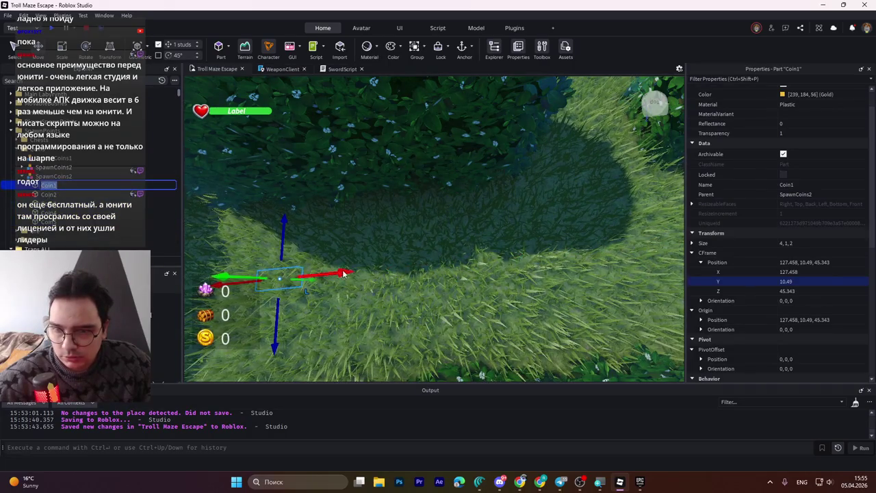
left_click_drag(344, 273, 353, 270)
left_click(51, 176)
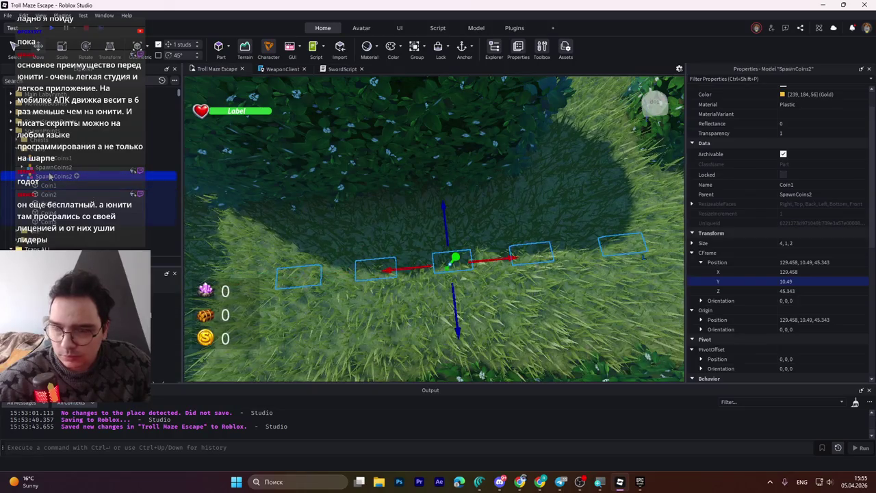
key("f")
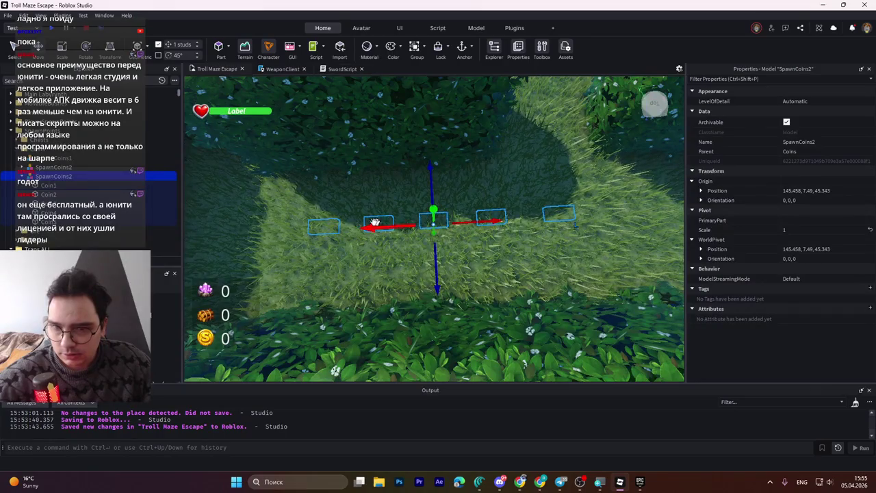
- Nudge Coin2 along the row, reselect the five coins, and orbit to a top-down view
left_click(49, 222)
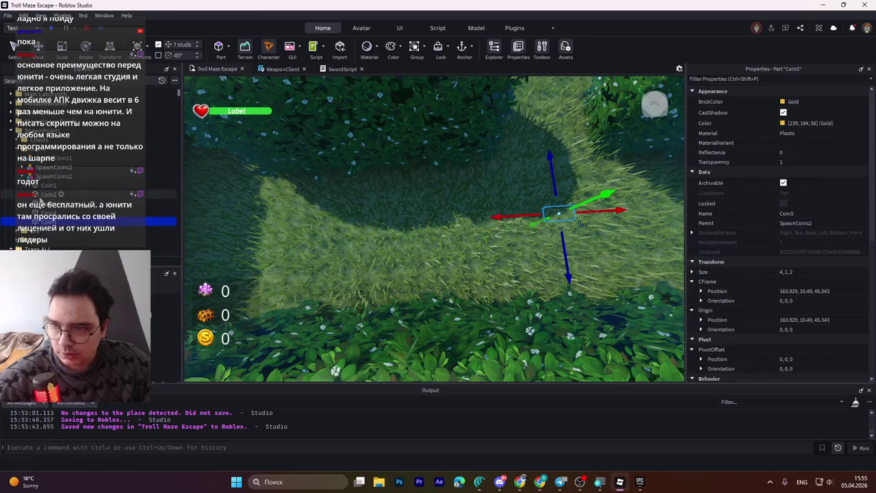
left_click(42, 195)
left_click_drag(419, 222, 366, 221)
left_click(42, 184)
left_click(48, 221, "shift")
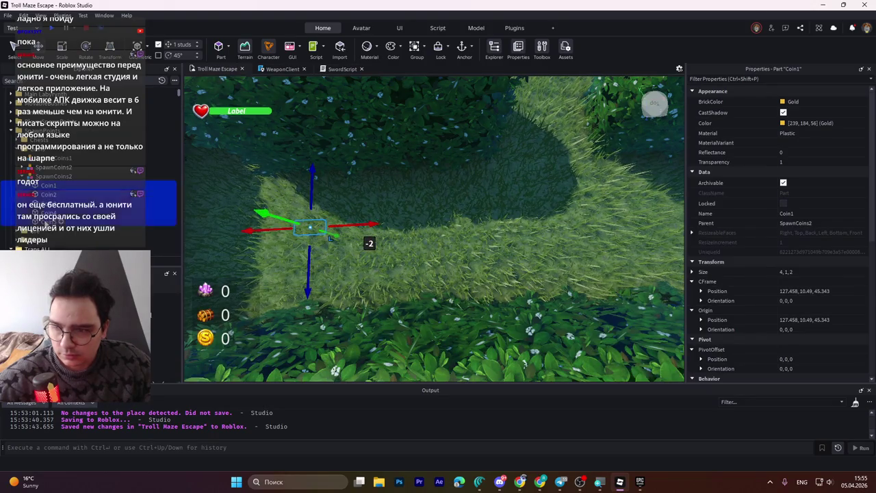
left_click_drag(472, 173, 471, 175)
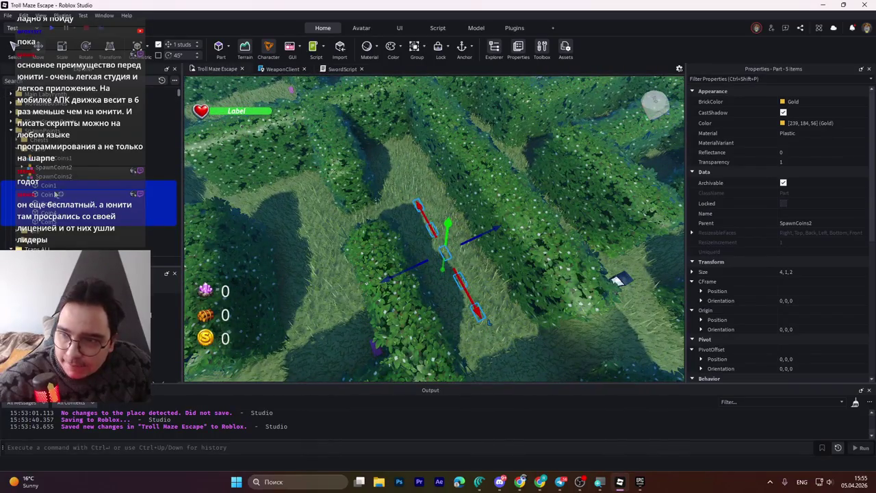
left_click(44, 178)
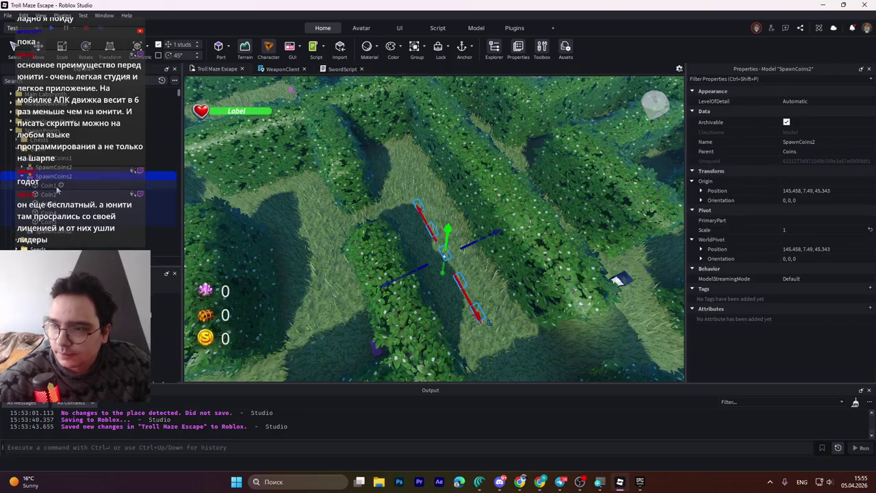
left_click(45, 185)
left_click(46, 222)
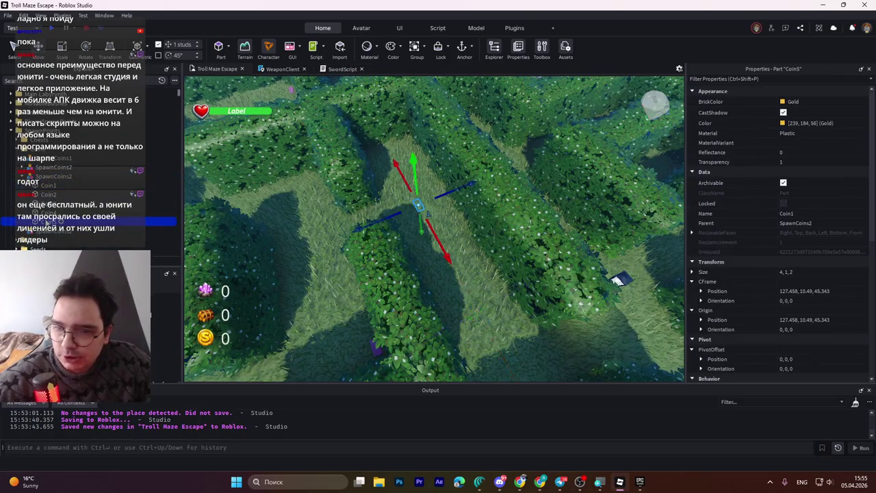
left_click(46, 221, "ctrl")
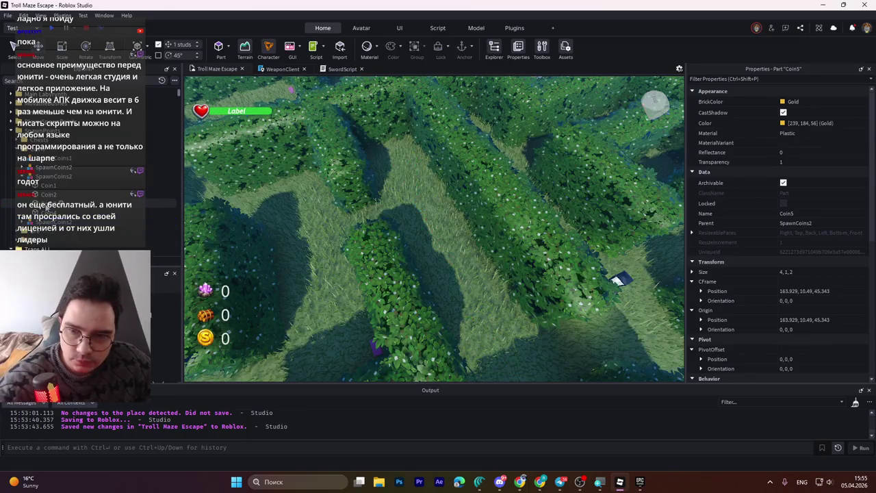
left_click(431, 229)
left_click(43, 186, "shift")
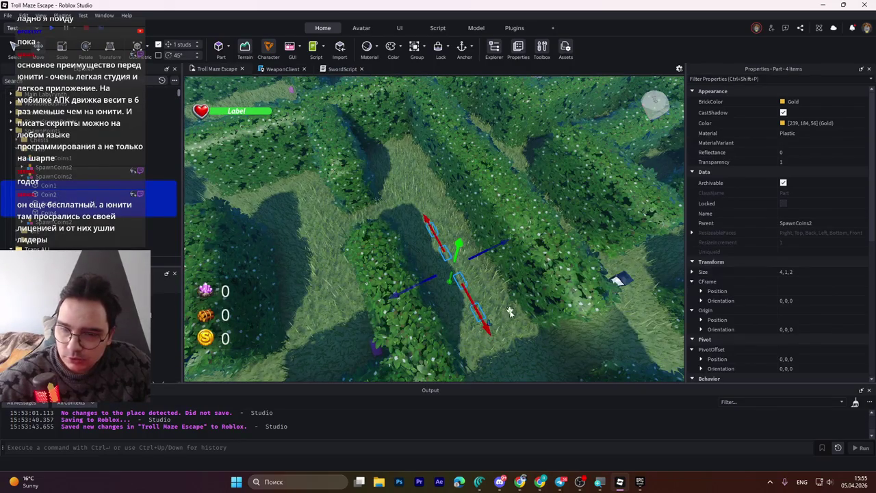
left_click(438, 234)
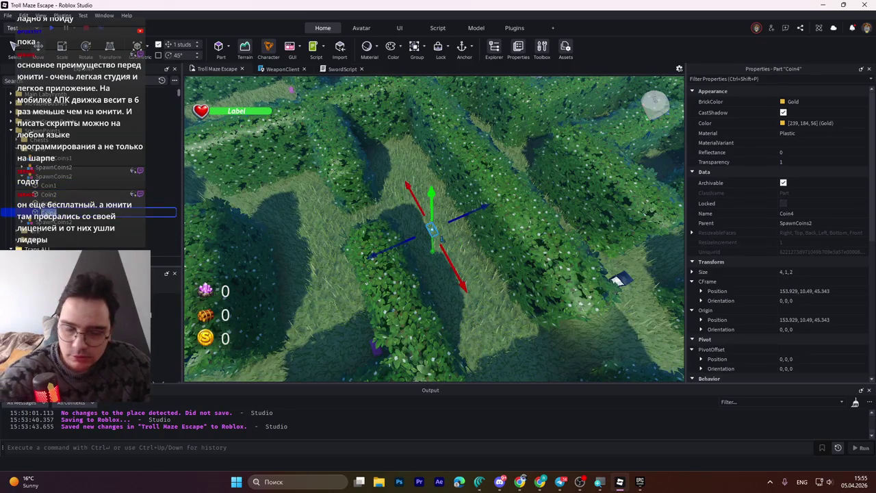
left_click(57, 181)
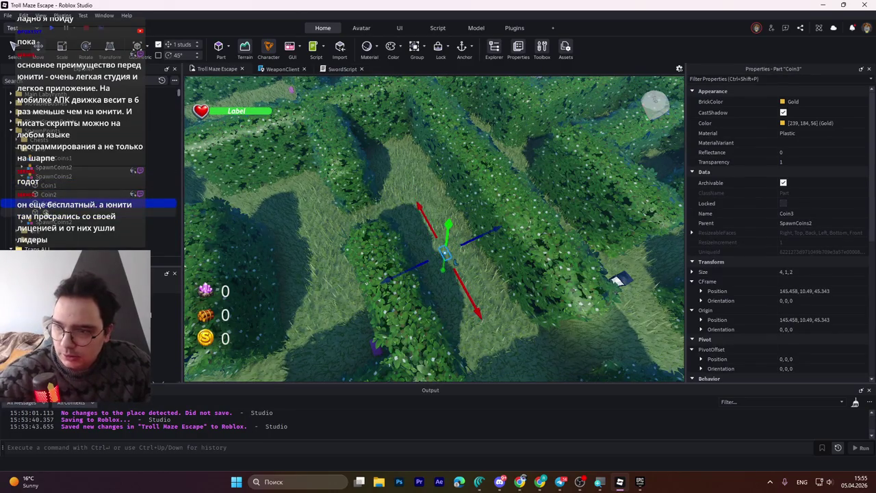
left_click(52, 177)
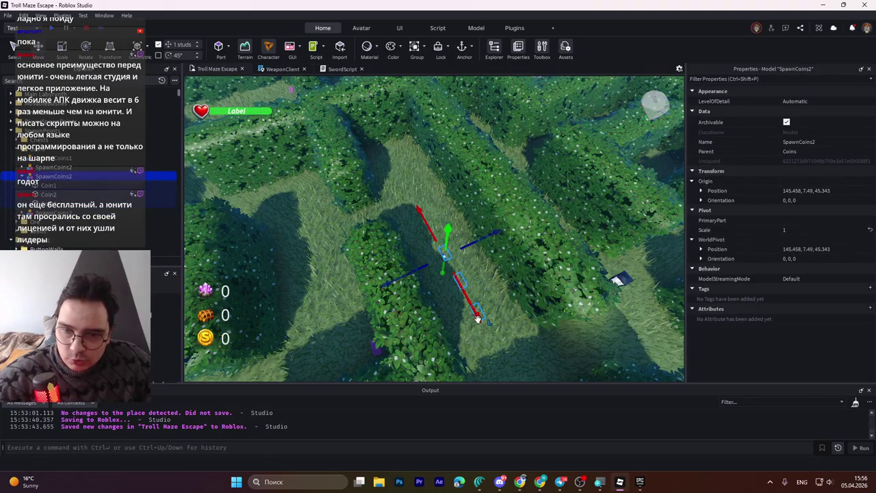
- Slide the SpawnCoins2 row sideways across the maze and 20 studs along it
left_click_drag(476, 312, 467, 302)
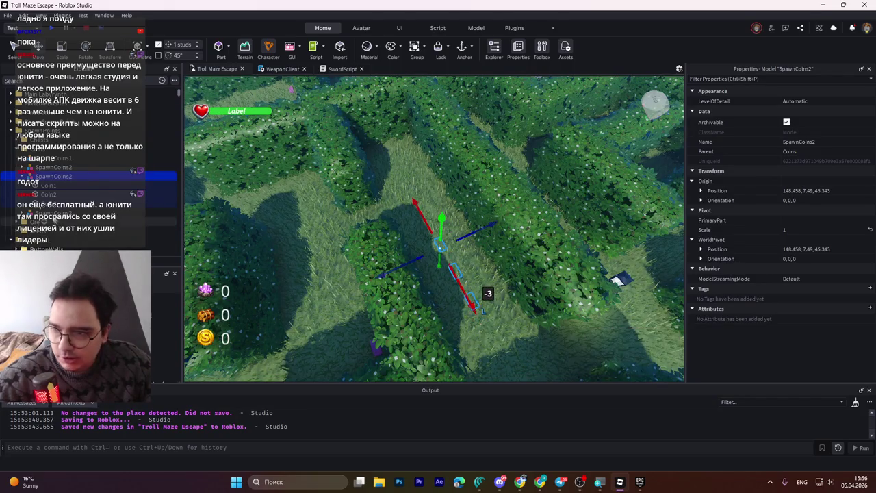
scroll(502, 269, "down", 5)
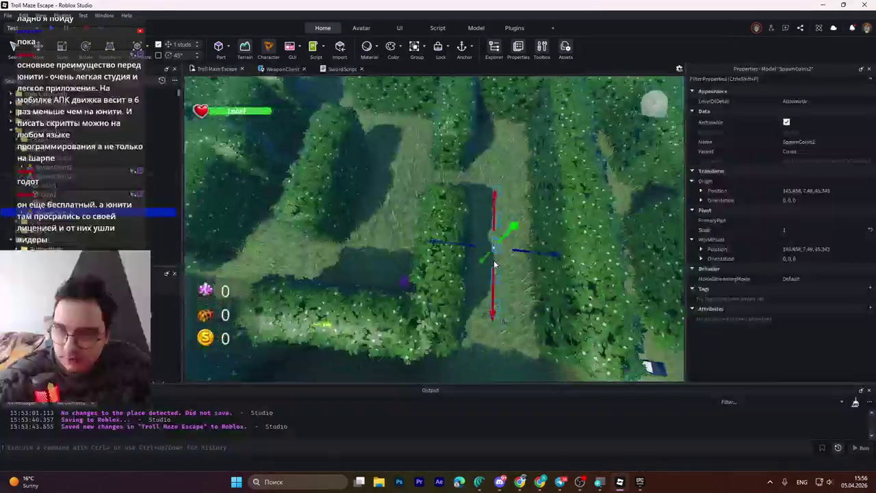
left_click_drag(548, 239, 440, 245)
left_click_drag(386, 293, 403, 251)
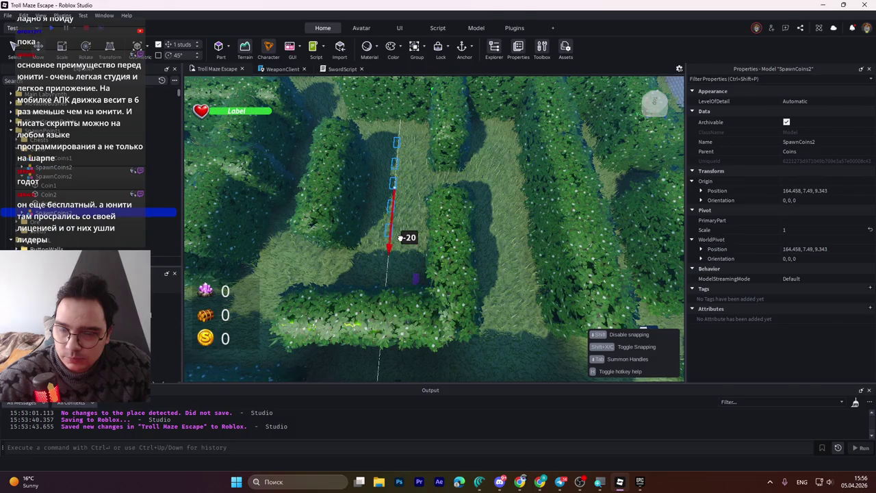
left_click_drag(400, 238, 401, 238)
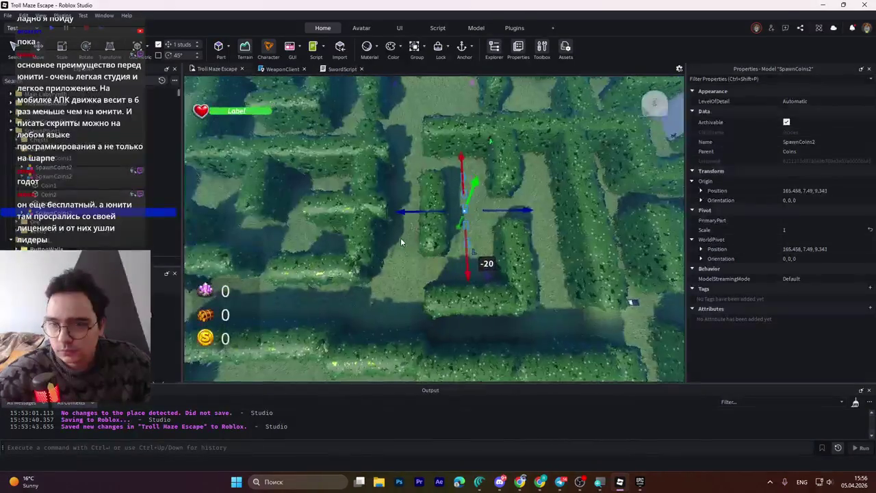
scroll(401, 237, "up", 2)
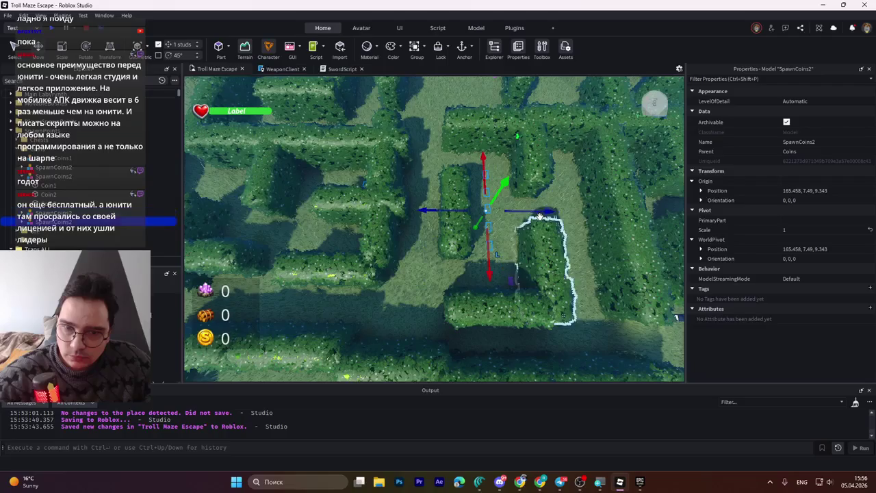
- Move the coin row into a farther corridor, pivot ending at 165.458, 7.49, -77.657
left_click_drag(534, 213, 472, 212)
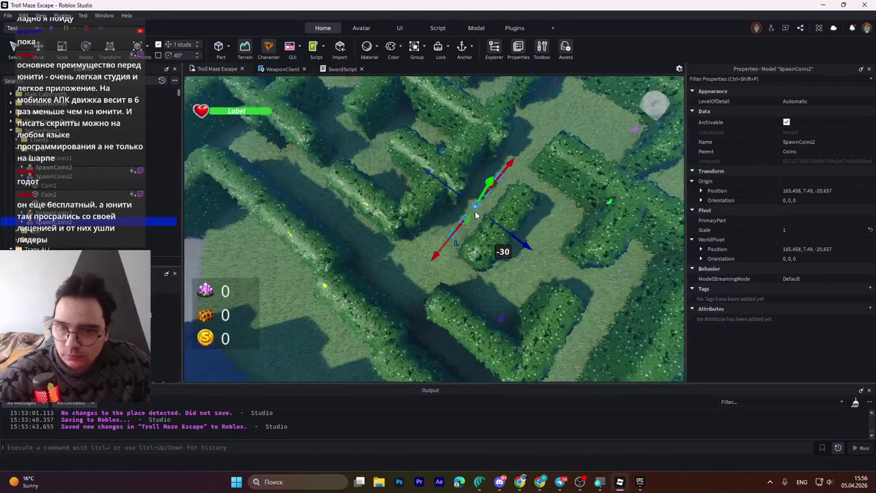
key("a")
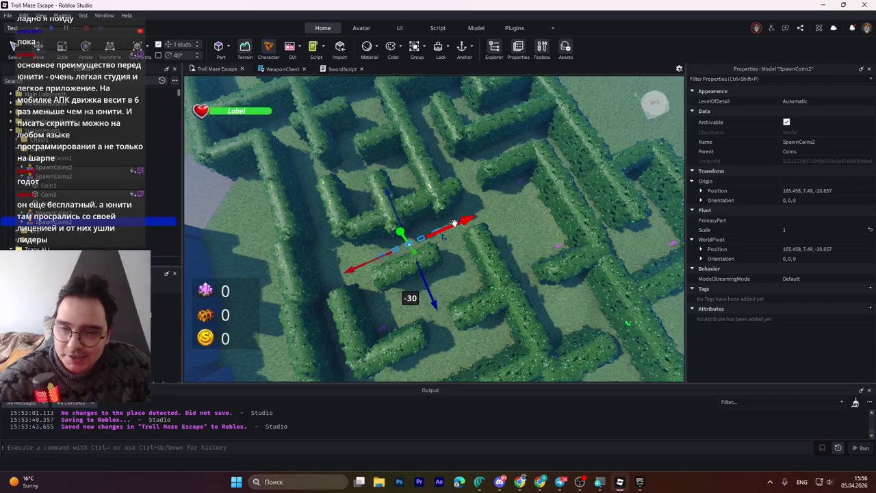
key("a")
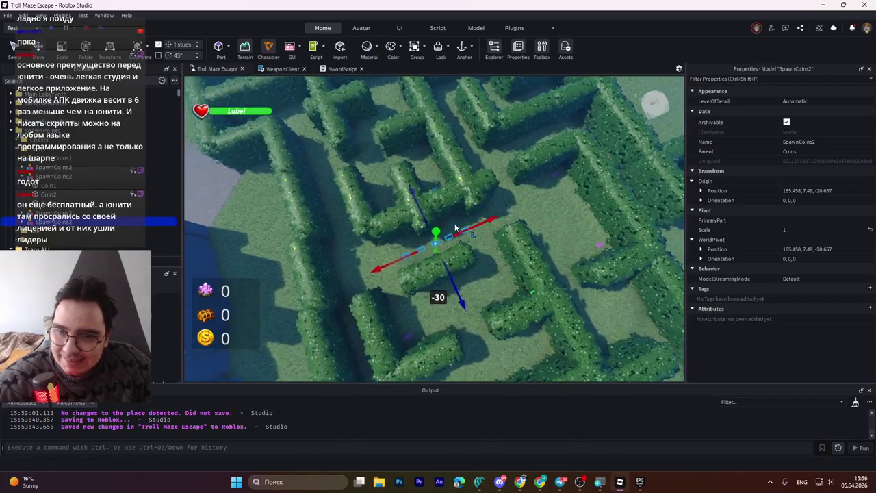
left_click_drag(461, 293, 408, 217)
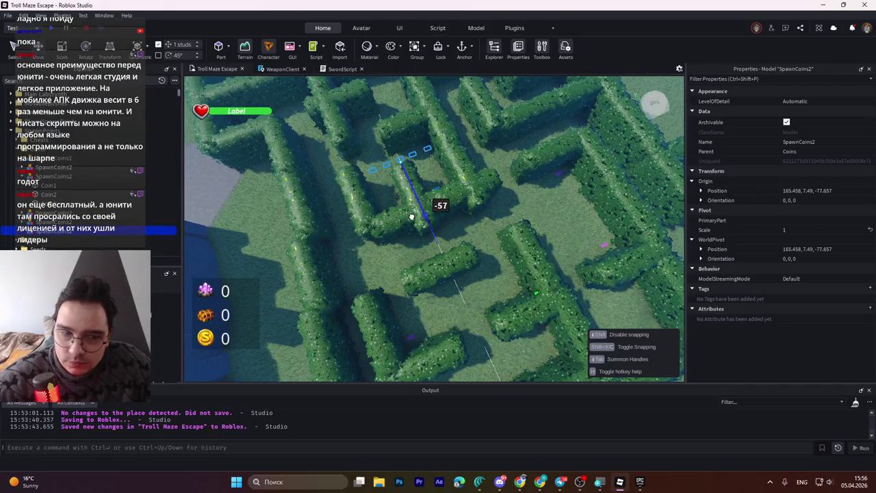
key("w")
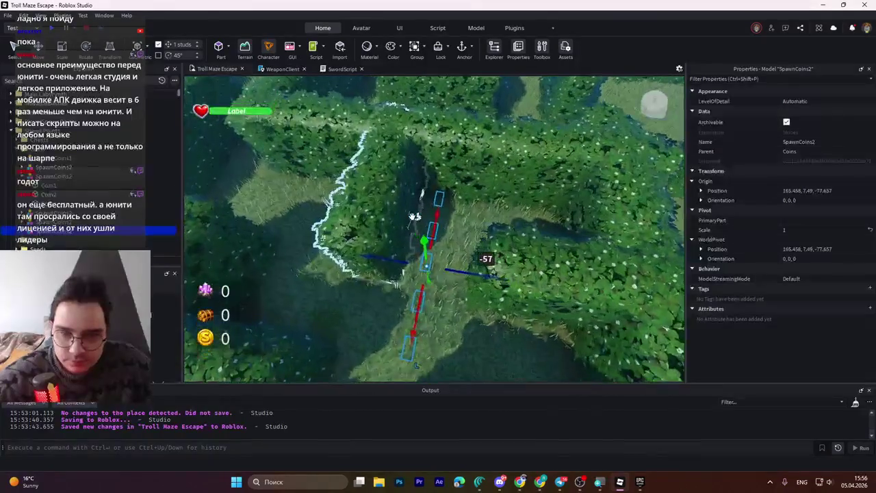
key("w")
key("s")
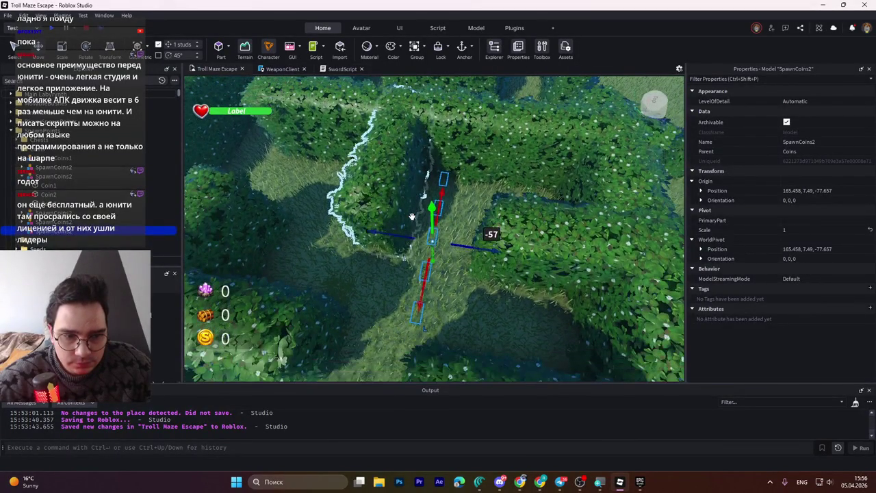
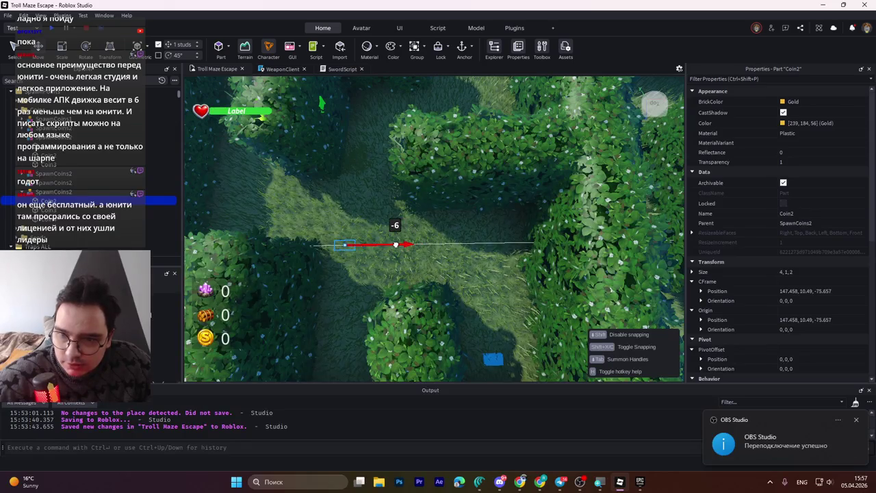
- Slide Coin2 and Coin4 along their corridor to realign the coins
mouse_move(386, 245)
left_mouse_down()
mouse_move(334, 265)
mouse_move(317, 294)
left_mouse_up()
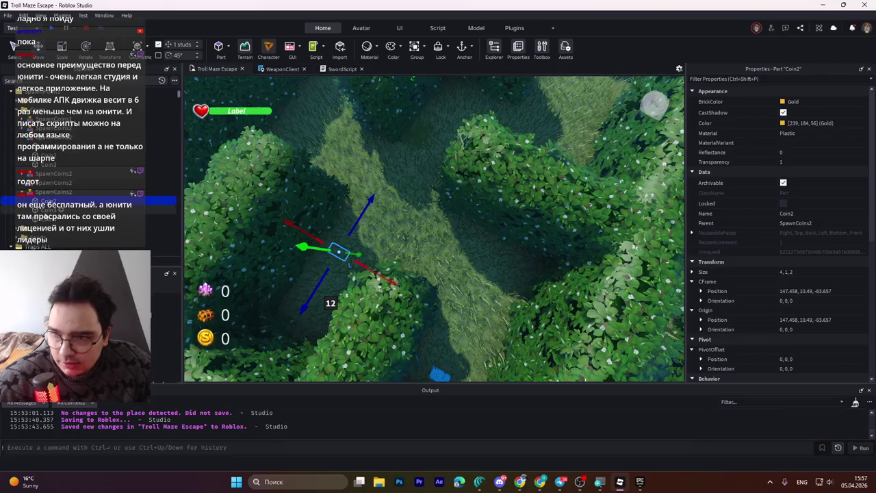
left_click(463, 254)
mouse_move(504, 281)
left_mouse_down()
mouse_move(545, 291)
mouse_move(520, 281)
left_mouse_up()
left_click_drag(419, 363, 452, 353)
left_click(339, 252)
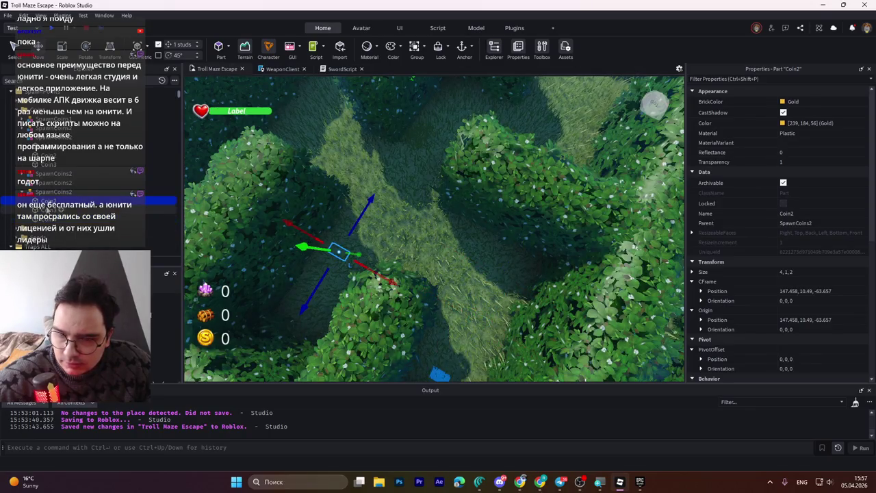
- Select the whole SpawnCoins2 group and drag it into another maze corridor
left_click(46, 192)
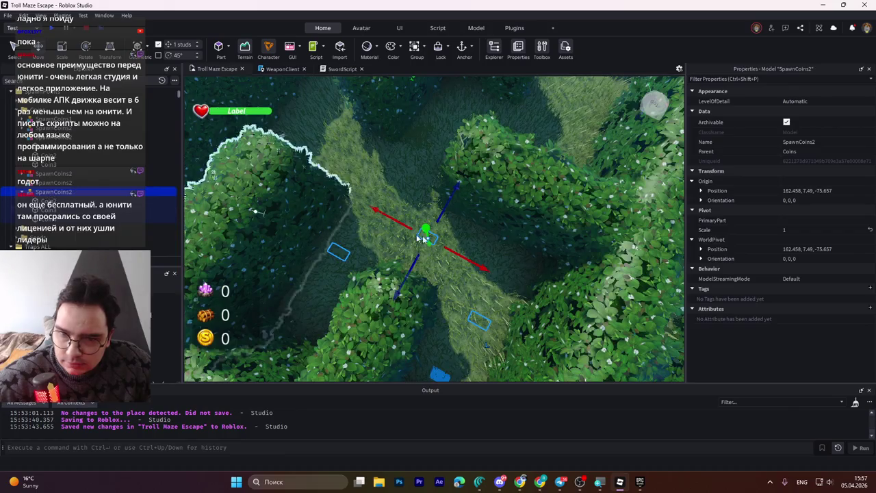
right_click(478, 245)
right_click(479, 248)
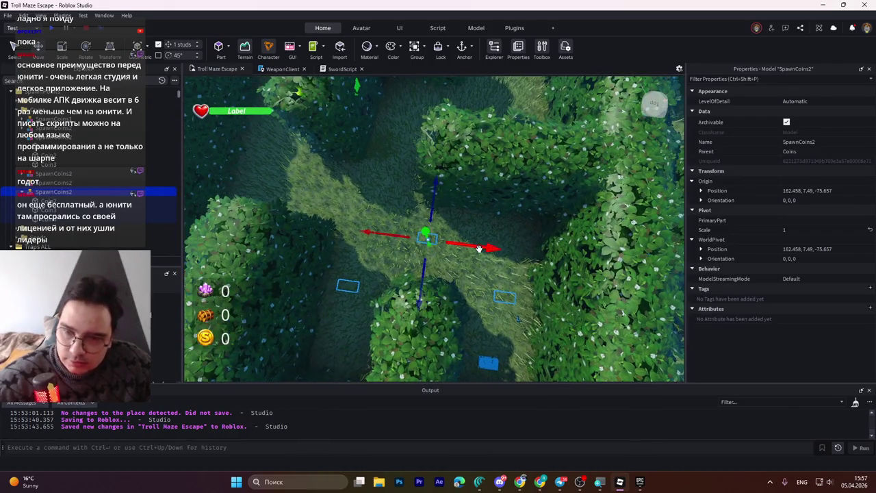
right_click(479, 249)
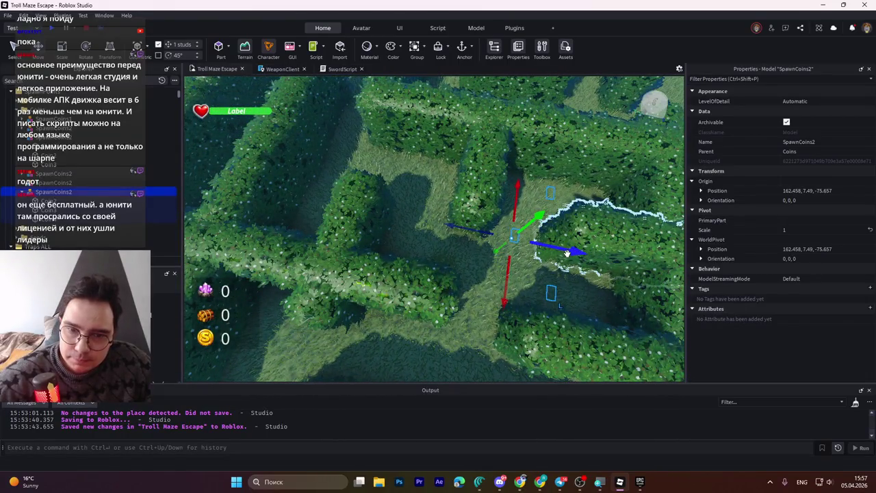
mouse_move(568, 253)
left_mouse_down()
mouse_move(410, 235)
mouse_move(408, 221)
left_mouse_up()
scroll(391, 168, "up", 2)
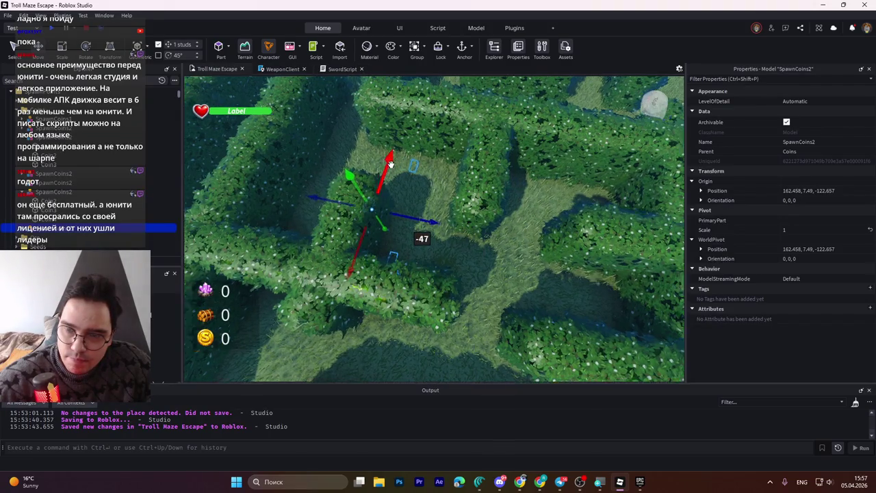
scroll(391, 168, "down", 3)
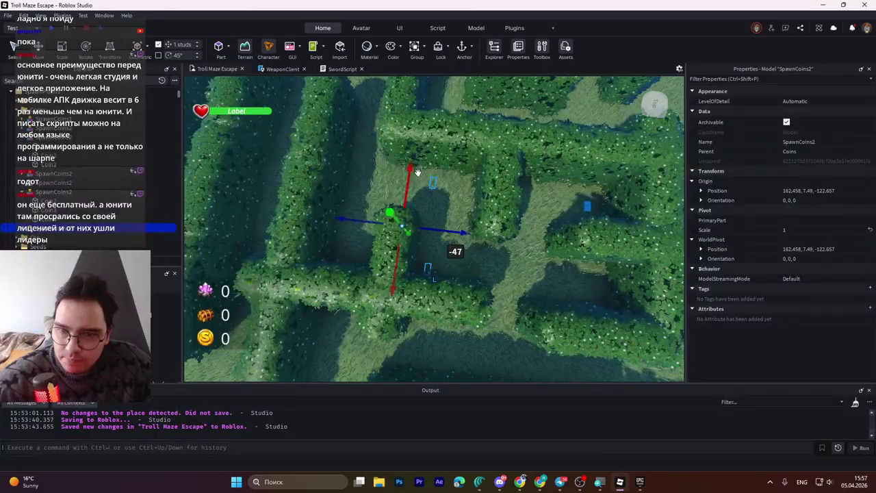
left_click_drag(410, 177, 419, 149)
- Enable 45° rotation snap and rotate SpawnCoins2 90° to orientation 0, -90, 0
key("ctrl+3")
key("ctrl+4")
mouse_move(439, 229)
left_mouse_down()
mouse_move(419, 241)
mouse_move(438, 230)
left_mouse_up()
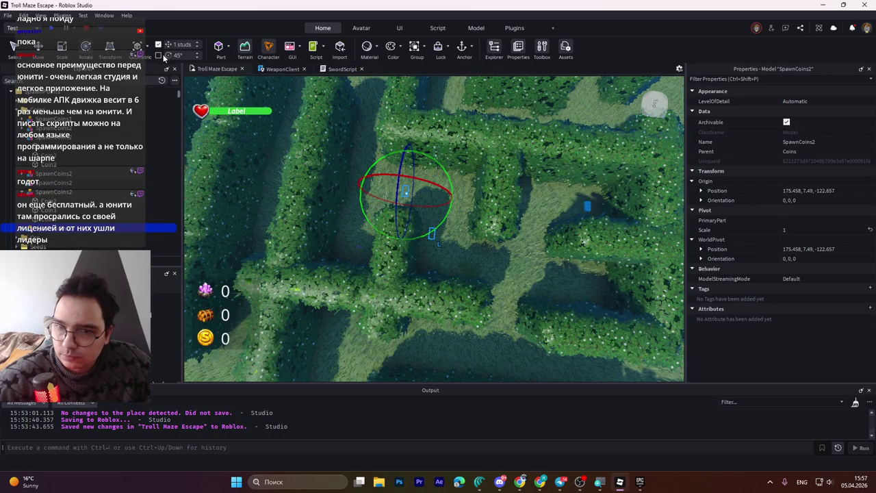
left_click(160, 54)
mouse_move(438, 228)
left_mouse_down()
mouse_move(369, 248)
mouse_move(296, 248)
left_mouse_up()
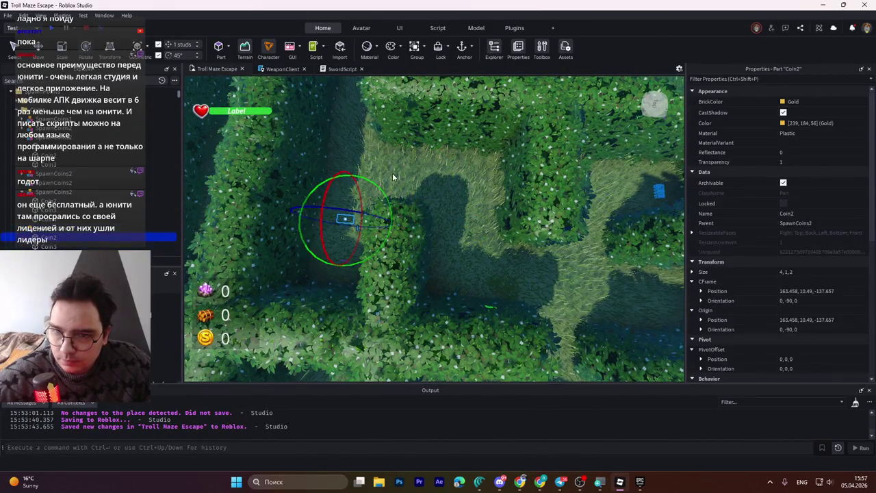
- Move Coin2 into line, then slide Coin4 along to 154.458, 10.49, -105.187
left_click(344, 223)
left_click_drag(341, 258, 330, 287)
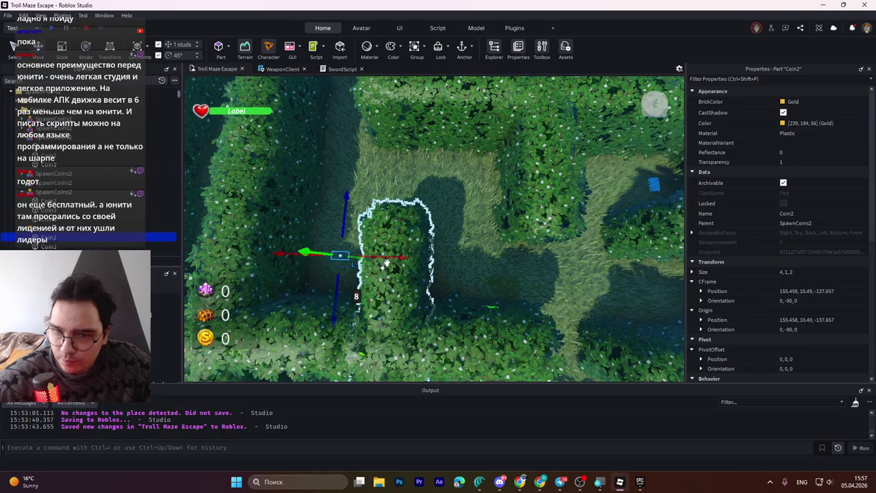
mouse_move(388, 258)
left_mouse_down()
mouse_move(385, 238)
mouse_move(364, 277)
left_mouse_up()
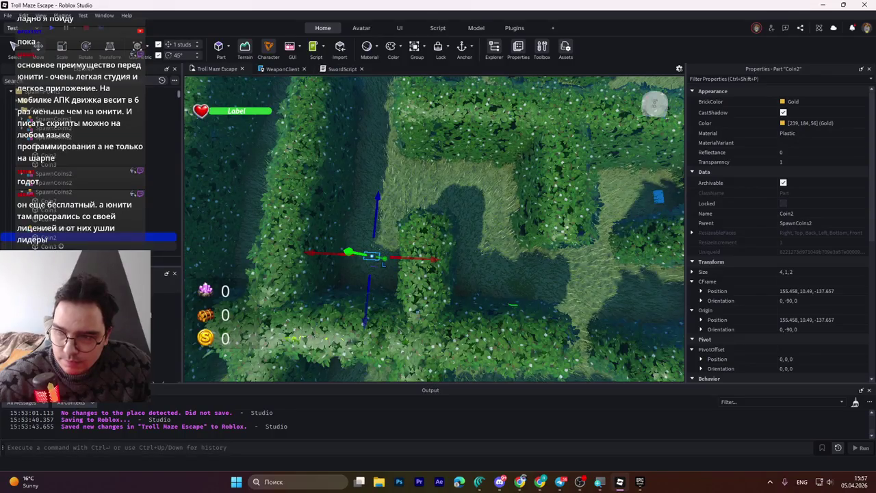
key("Down")
key("Down")
key("f")
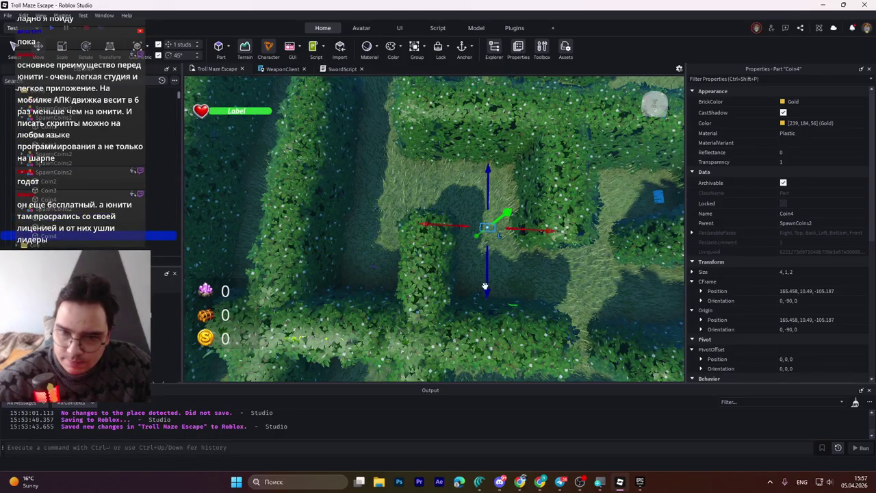
left_click_drag(486, 286, 469, 329)
key("Up")
key("Up")
key("Up")
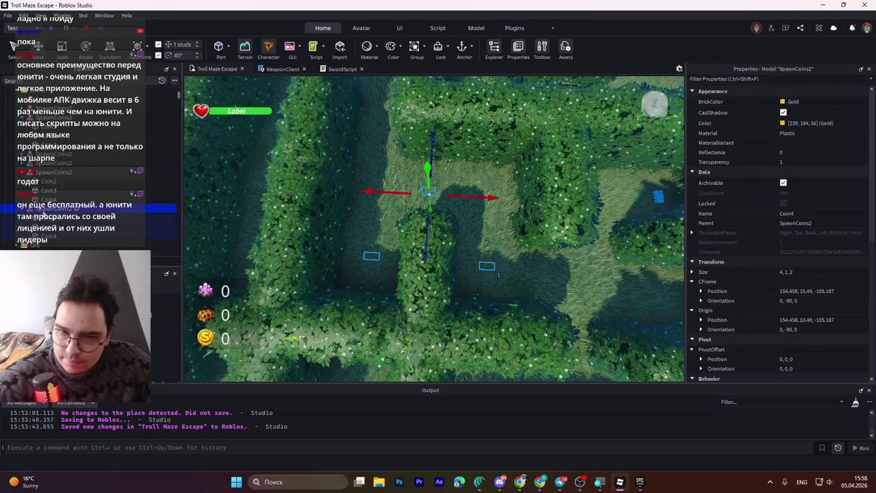
mouse_move(325, 205)
left_mouse_down()
mouse_move(475, 210)
mouse_move(460, 204)
mouse_move(461, 185)
mouse_move(453, 196)
mouse_move(444, 186)
mouse_move(455, 187)
mouse_move(443, 188)
left_mouse_up()
- Select a different SpawnCoins2 group and fly the camera across the maze to it
left_click(41, 180)
left_click(60, 118)
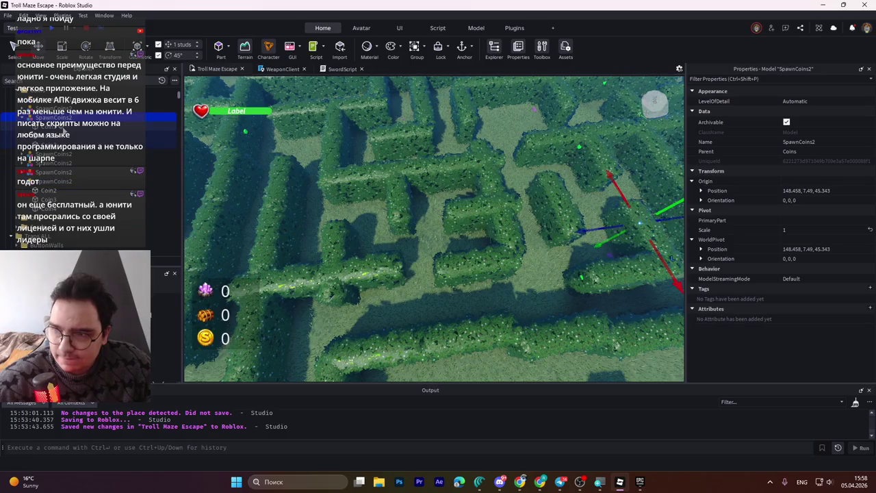
left_click(21, 184)
key("d")
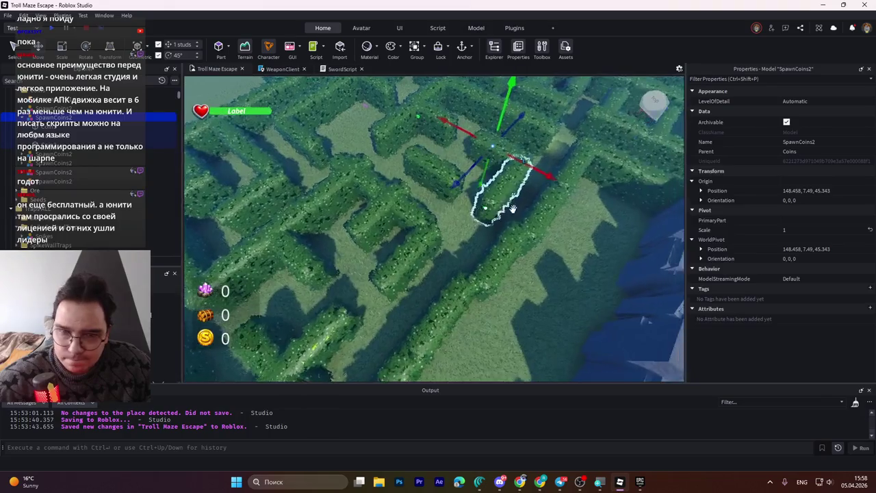
key("d")
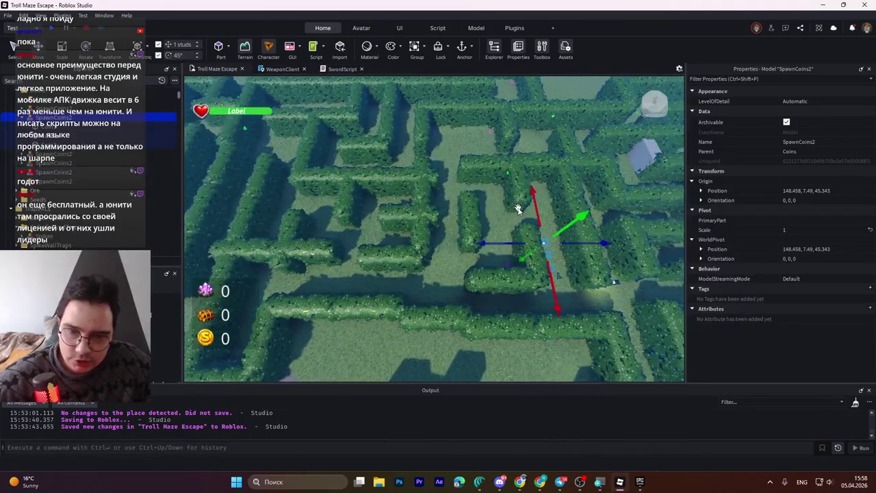
key("a")
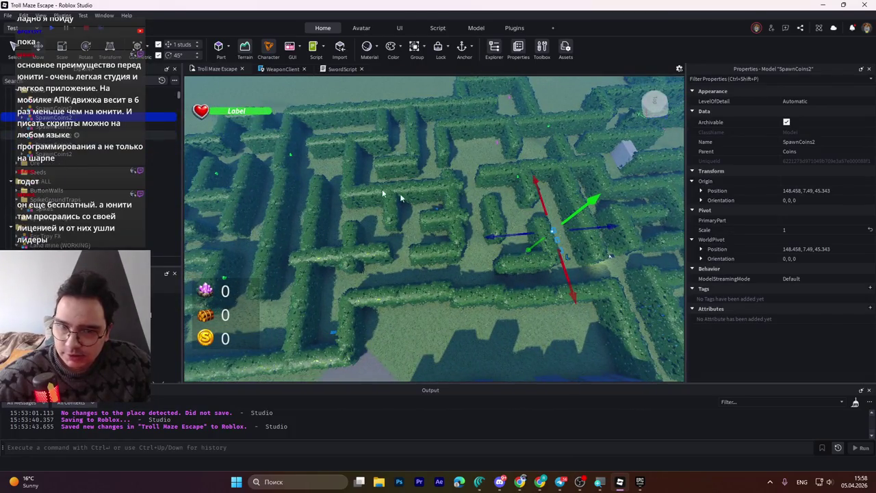
key("f")
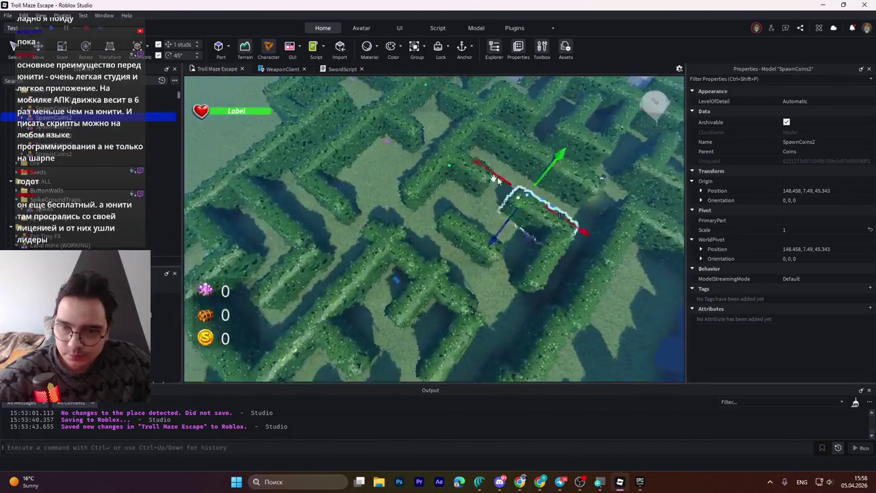
key("w")
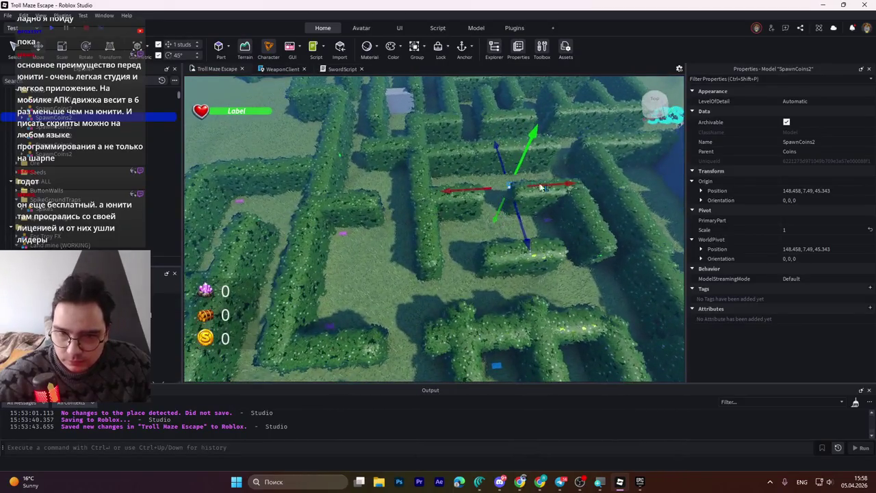
- Drag the coin group far across the maze into the target corridor at 221.458, 7.49, 29.343
mouse_move(556, 184)
left_mouse_down()
mouse_move(564, 205)
mouse_move(408, 281)
mouse_move(399, 238)
left_mouse_up()
left_click_drag(344, 246, 345, 321)
scroll(383, 274, "up", 5)
- Rotate the coin group 90° to orientation 0, 90, 0
key("ctrl+4")
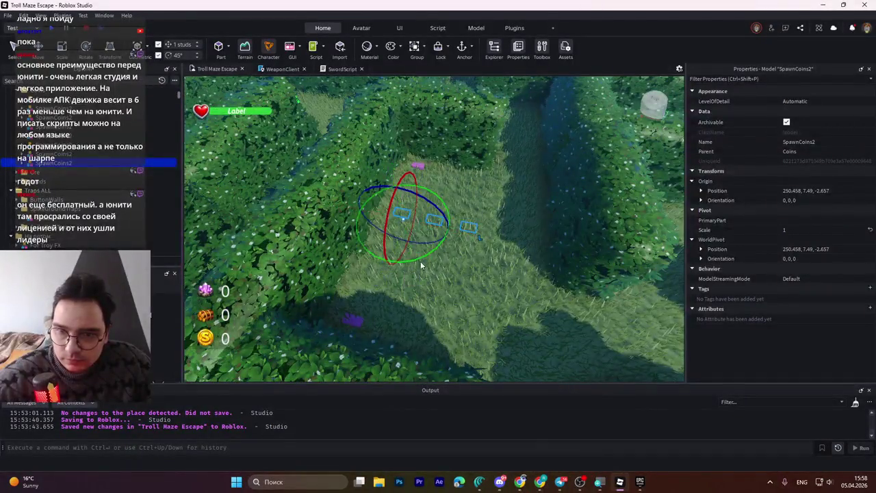
mouse_move(431, 257)
left_mouse_down()
mouse_move(447, 250)
mouse_move(451, 206)
mouse_move(404, 209)
mouse_move(393, 227)
left_mouse_up()
key("ctrl+2")
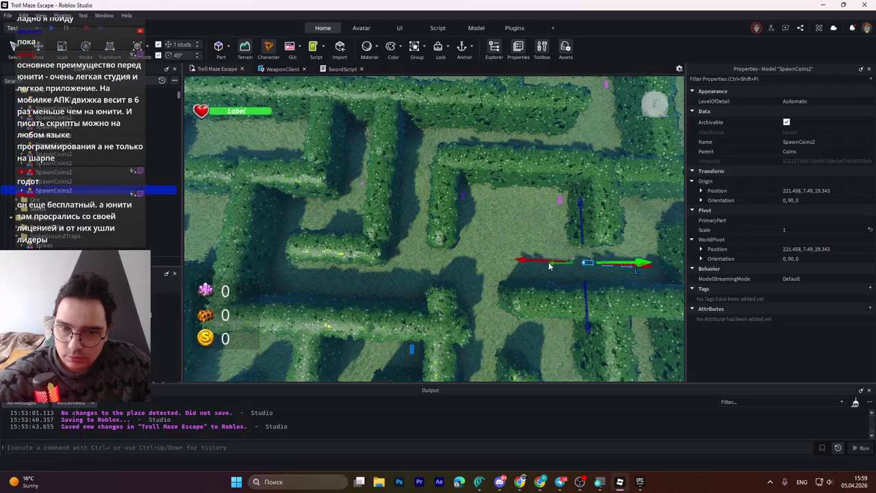
- Drag the SpawnCoins2 group across toward another hedge corridor
left_click_drag(542, 260, 336, 250)
left_click_drag(378, 206, 366, 236)
left_click_drag(421, 285, 334, 286)
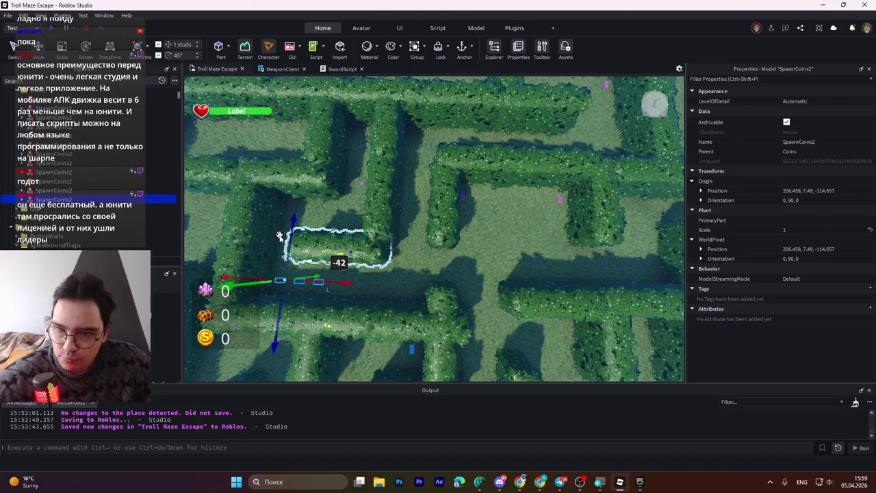
left_click_drag(299, 220, 315, 186)
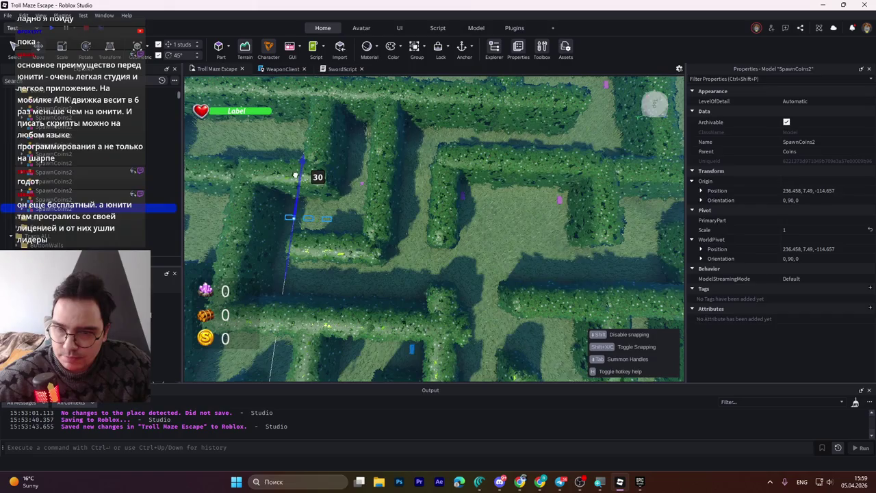
- Nudge the group along the corridor until it sits at 273.458, 7.49, -153.657
left_click_drag(309, 177, 304, 168)
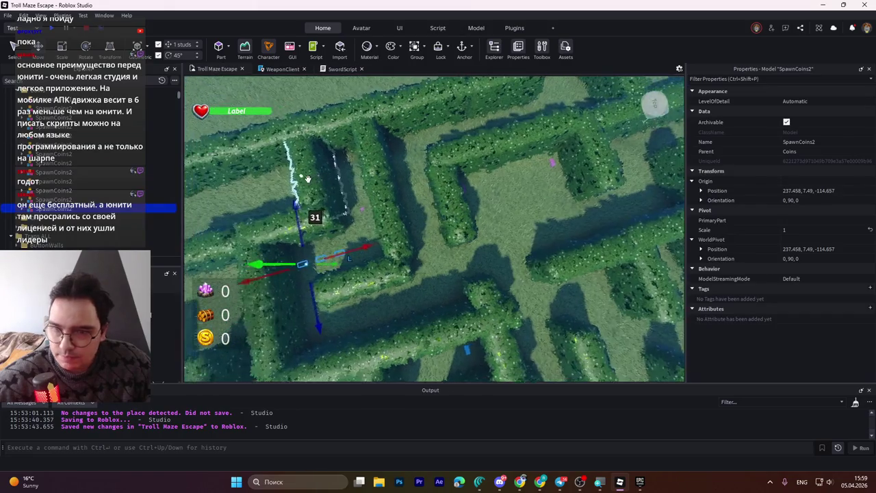
left_click_drag(346, 235, 371, 236)
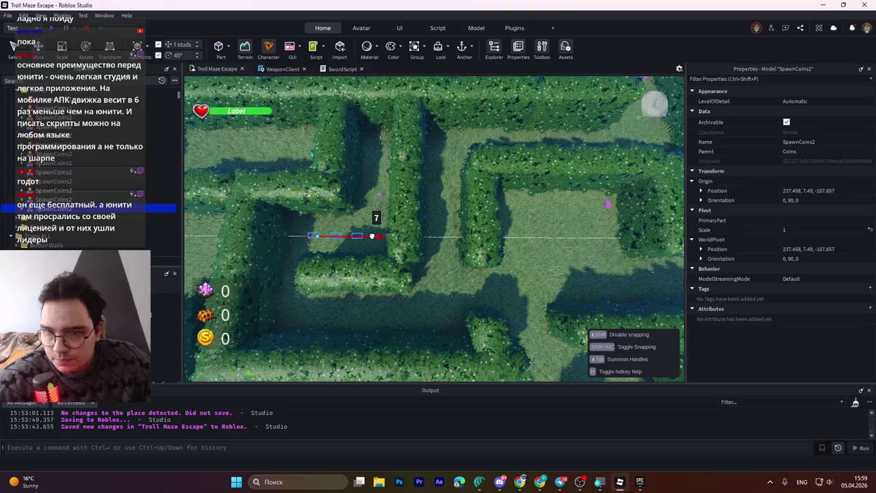
scroll(370, 234, "up", 5)
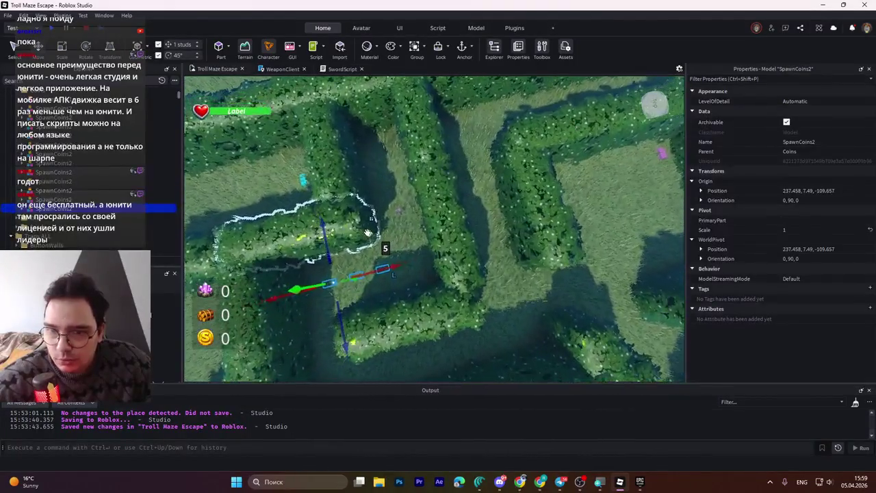
scroll(371, 234, "up", 5)
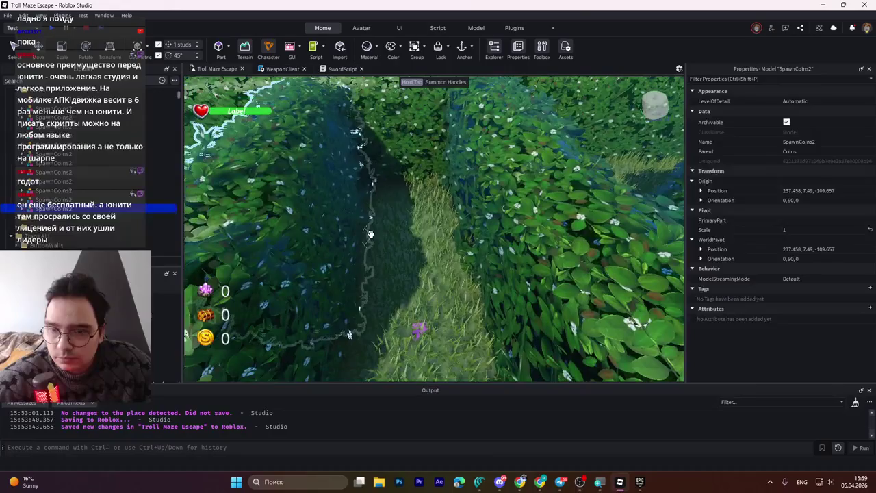
scroll(370, 234, "up", 5)
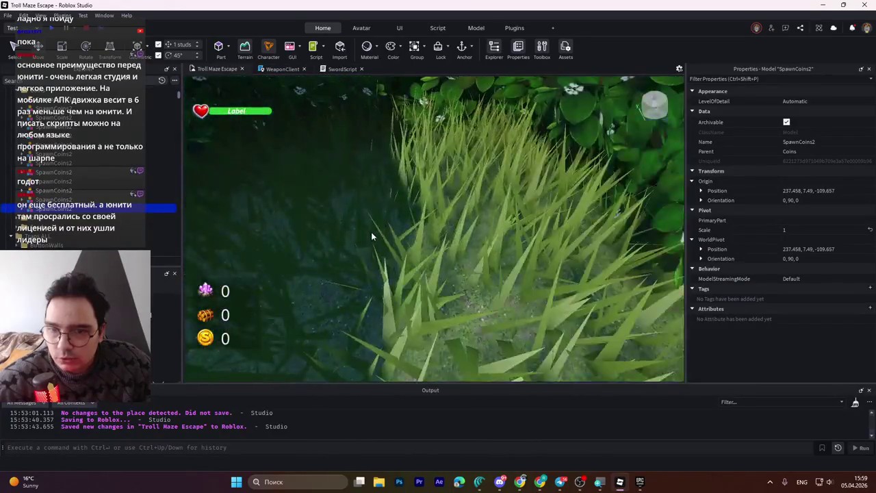
scroll(371, 237, "up", 3)
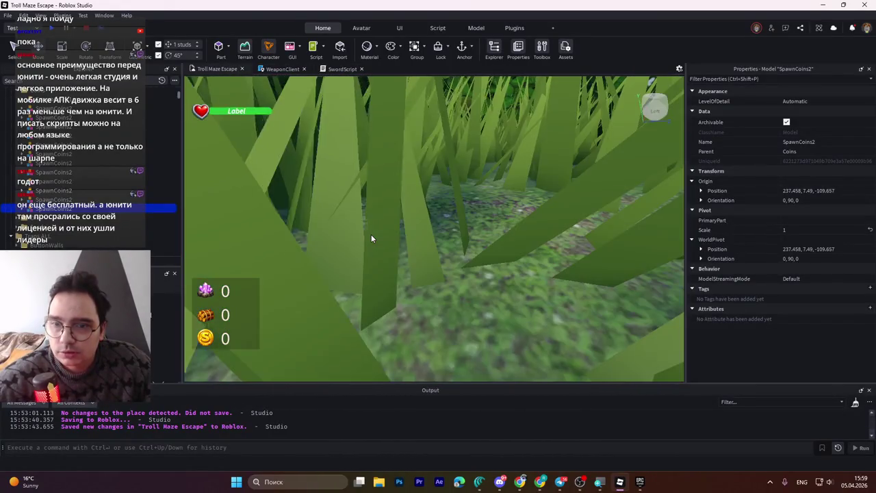
scroll(371, 237, "down", 3)
scroll(371, 234, "up", 5)
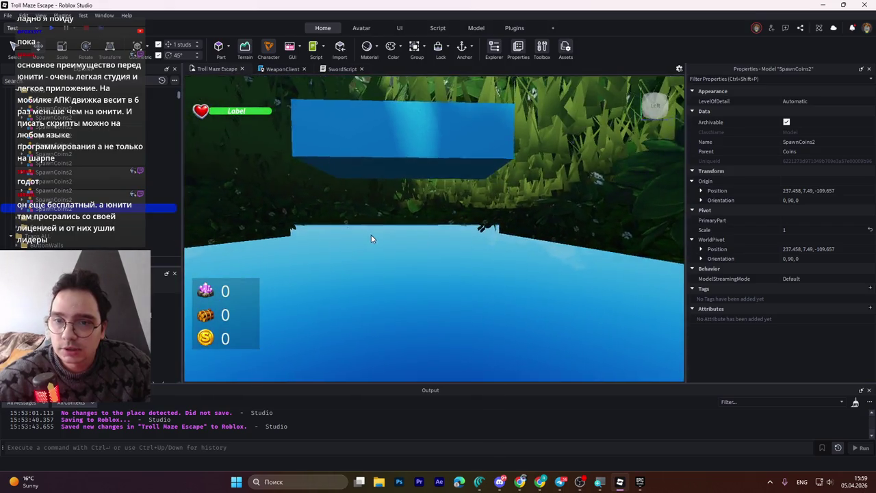
scroll(370, 236, "down", 8)
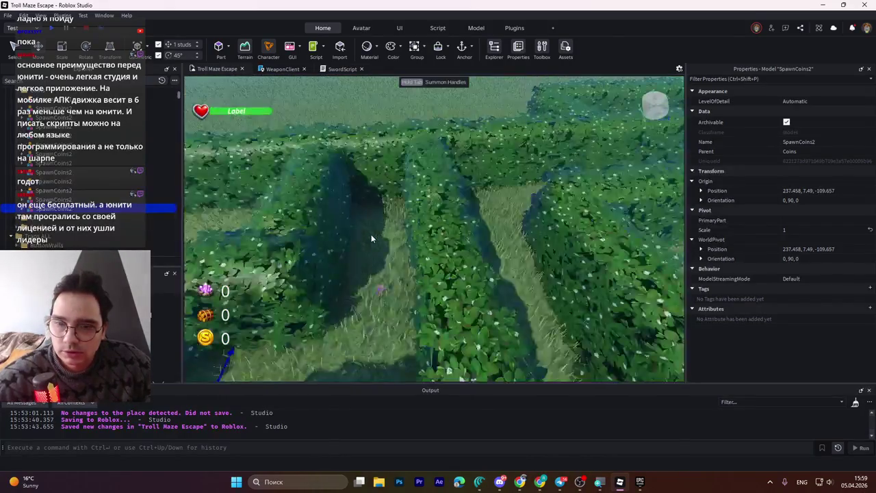
scroll(371, 234, "up", 3)
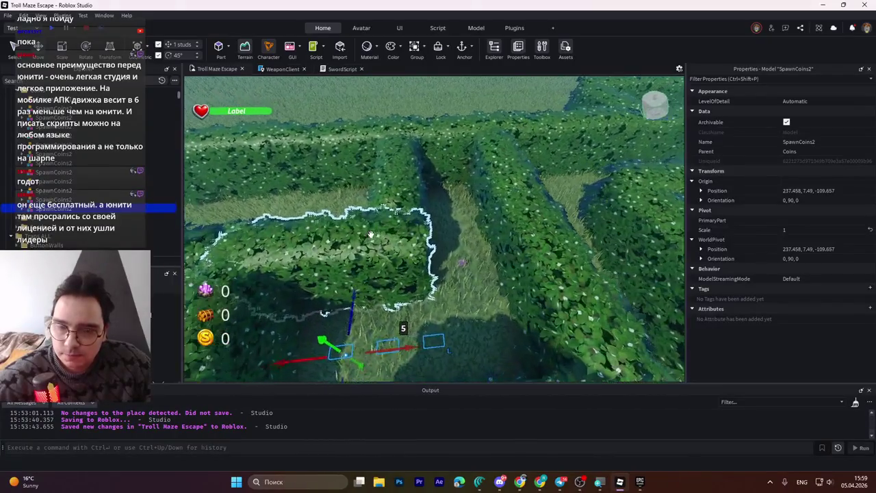
scroll(370, 235, "up", 3)
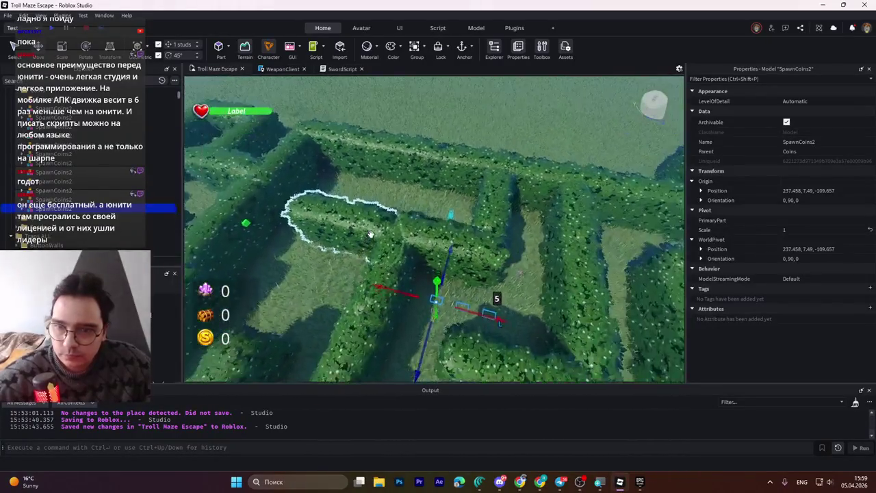
scroll(370, 235, "up", 2)
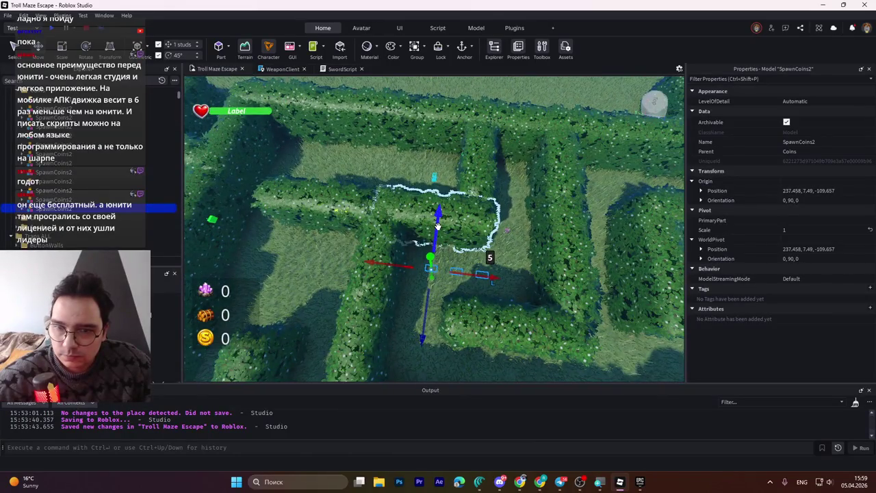
mouse_move(438, 224)
left_mouse_down()
mouse_move(457, 162)
mouse_move(484, 186)
mouse_move(377, 189)
mouse_move(365, 182)
mouse_move(403, 186)
mouse_move(385, 181)
mouse_move(393, 181)
left_mouse_up()
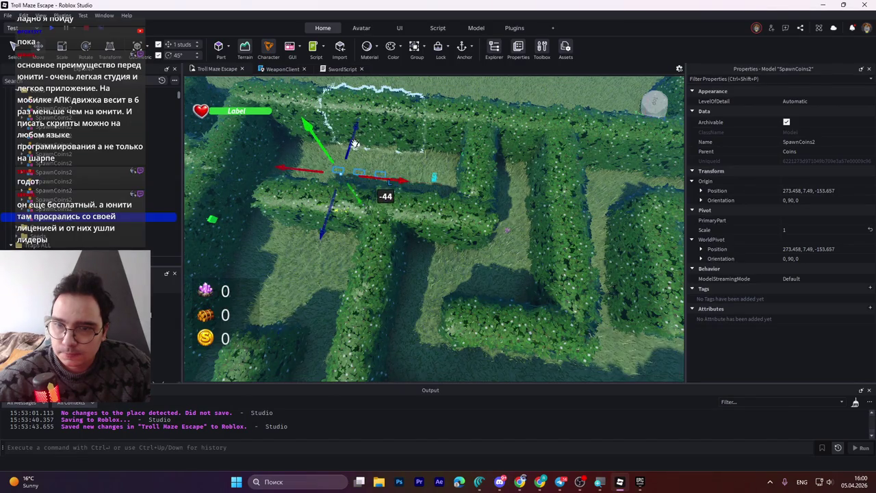
- Move the coin group 20 studs along the maze and 44 studs across it
left_click_drag(351, 139, 351, 140)
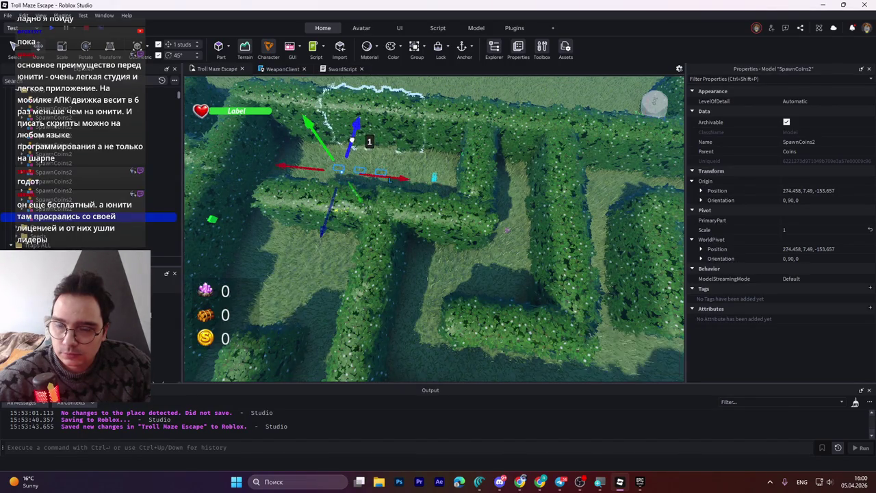
left_click_drag(394, 176, 348, 169)
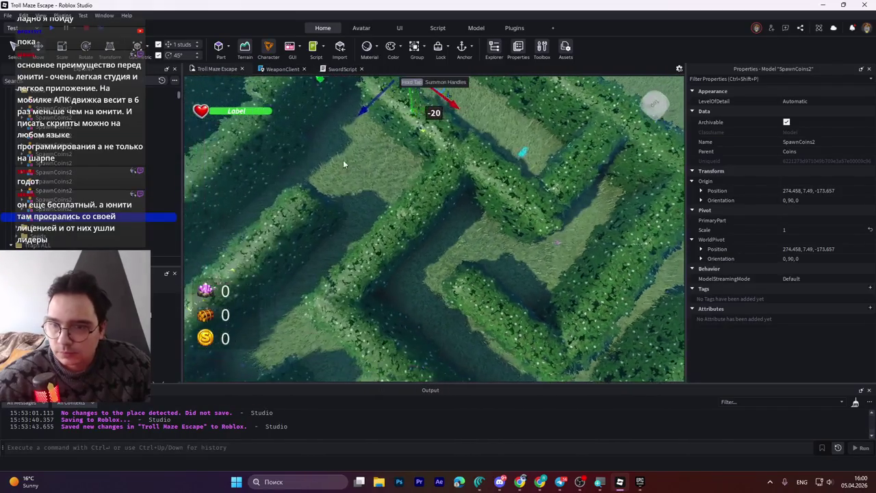
mouse_move(539, 153)
left_mouse_down()
mouse_move(449, 182)
mouse_move(424, 220)
mouse_move(425, 252)
left_mouse_up()
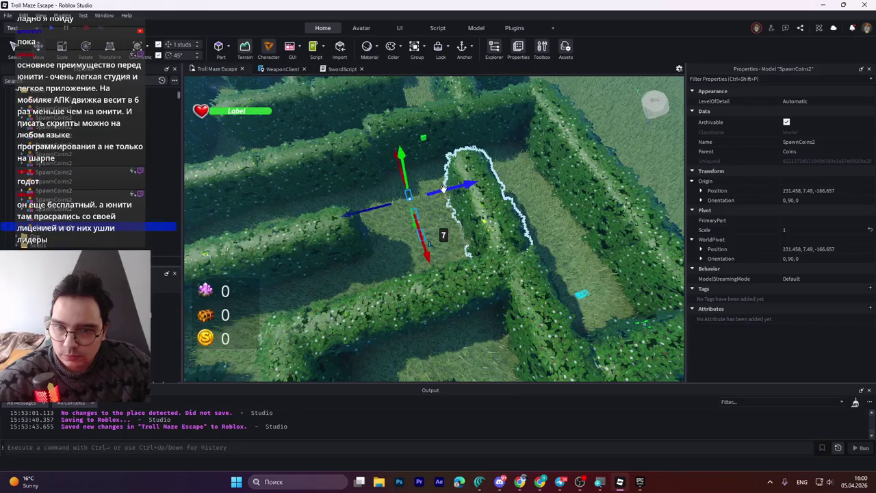
- Try a 45° rotation on the coin group, then revert to the Move tool
key("ctrl+4")
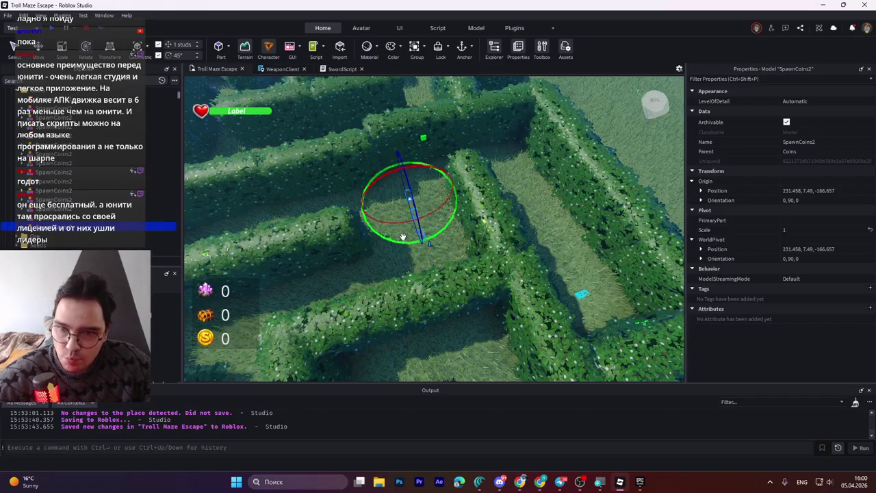
left_click(402, 236)
left_click(406, 244)
mouse_move(410, 229)
left_mouse_down()
mouse_move(418, 233)
mouse_move(289, 220)
mouse_move(414, 225)
mouse_move(457, 284)
mouse_move(479, 166)
mouse_move(485, 185)
left_mouse_up()
key("ctrl+2")
- Nudge the group one stud, then shift it with a second group 2 studs sideways
left_click_drag(540, 293, 558, 293)
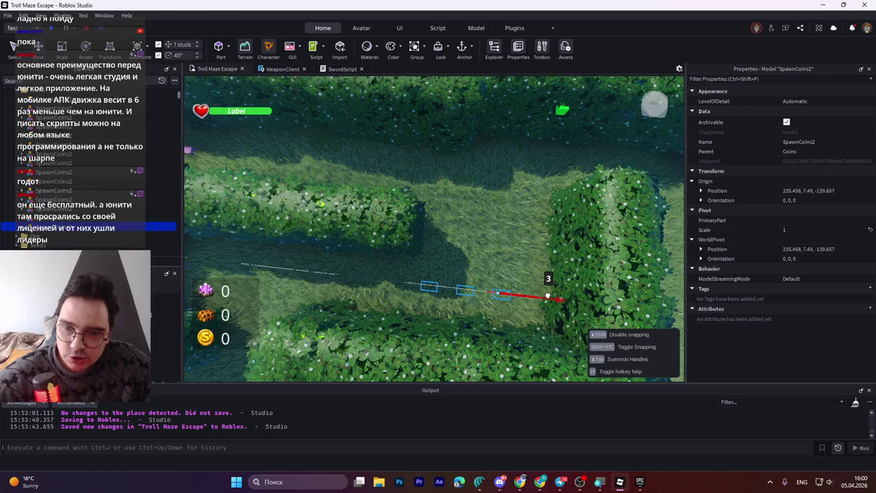
mouse_move(551, 296)
left_mouse_down()
mouse_move(541, 303)
mouse_move(328, 293)
mouse_move(356, 297)
left_mouse_up()
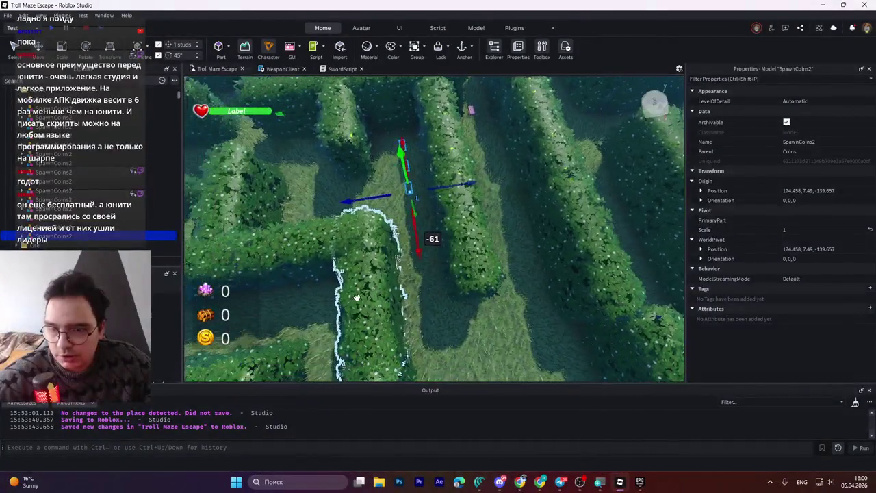
left_click(54, 226, "ctrl")
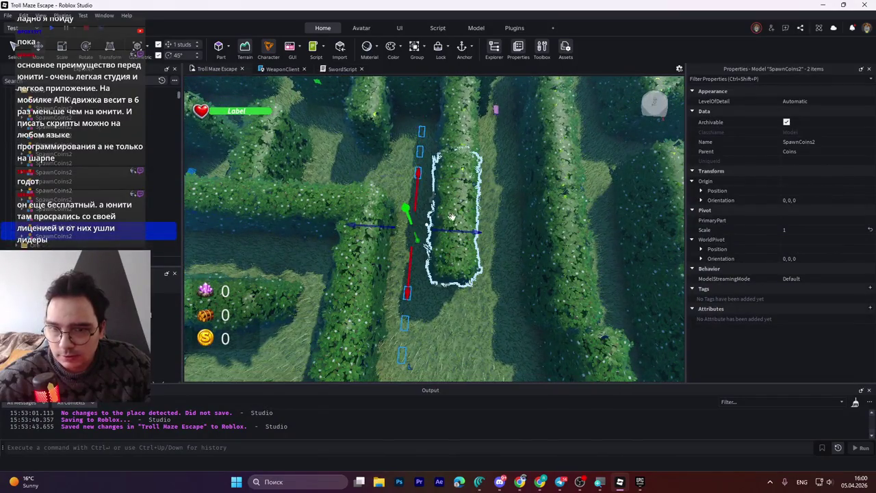
left_click_drag(472, 232, 464, 233)
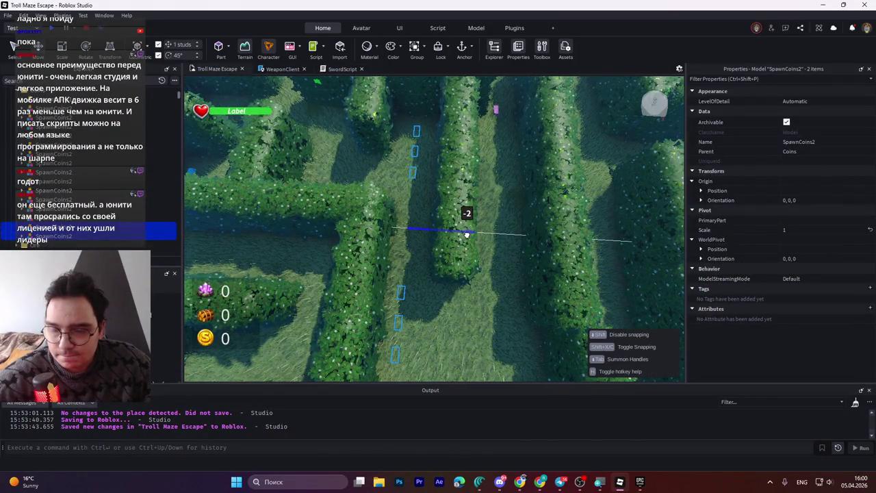
- Select the neighbouring SpawnCoins2 group and move it 3 studs along its corridor
key("a")
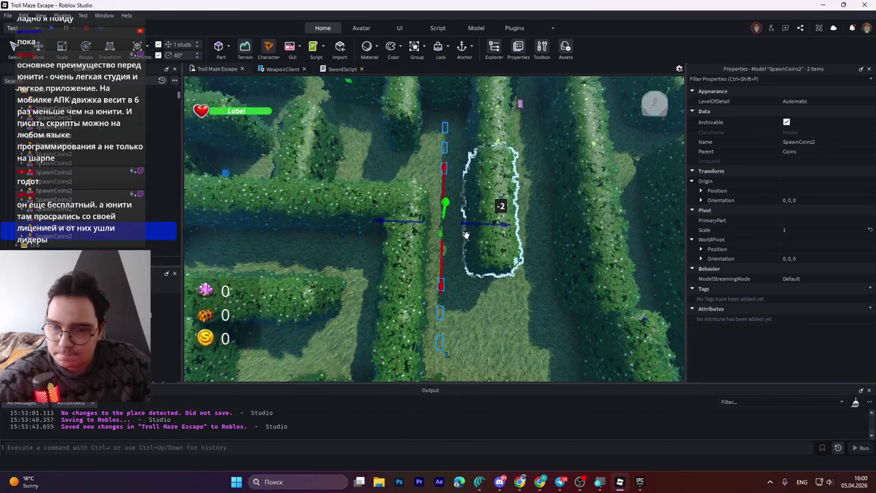
left_click(55, 236)
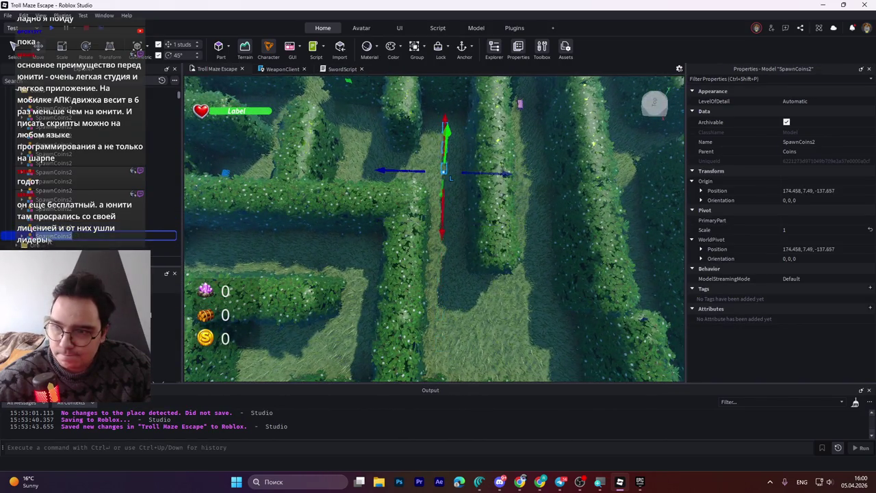
key("Up")
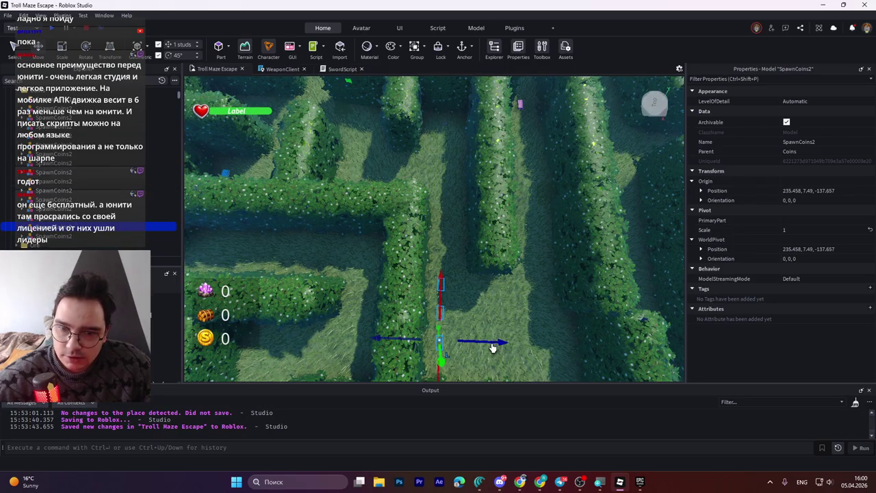
scroll(477, 347, "up", 5)
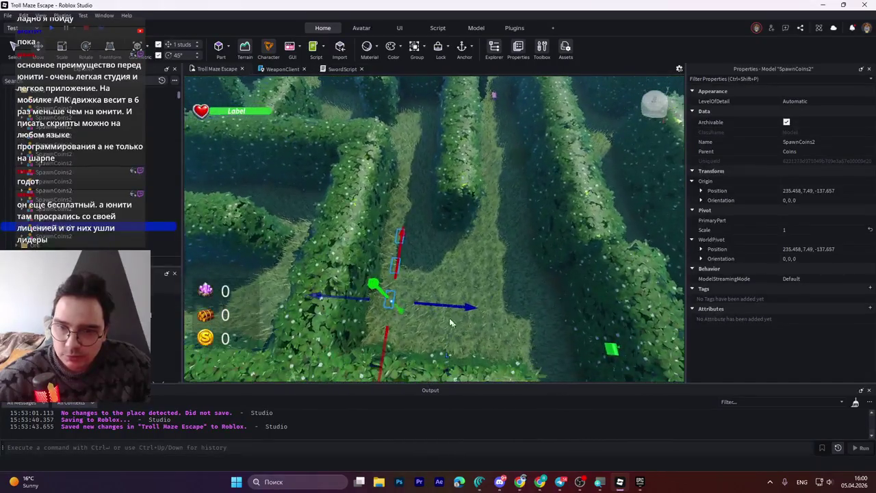
left_click_drag(446, 305, 458, 308)
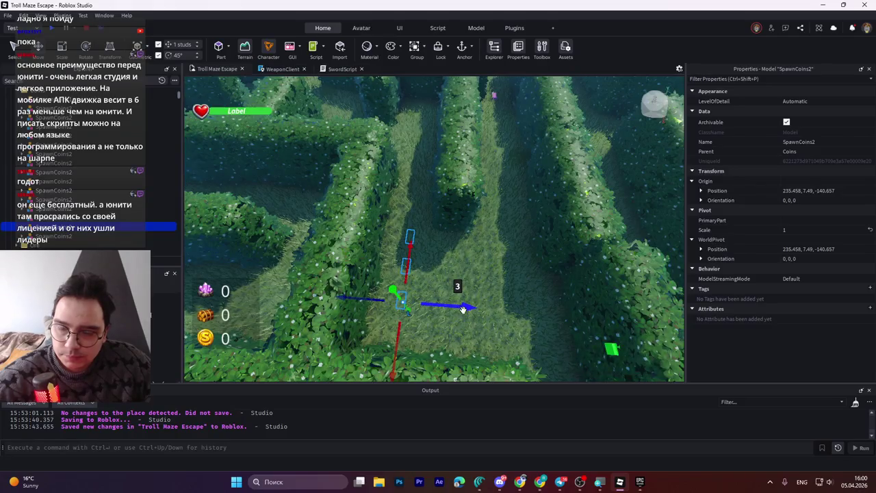
- Push another SpawnCoins2 group 19 studs down its corridor
key("d")
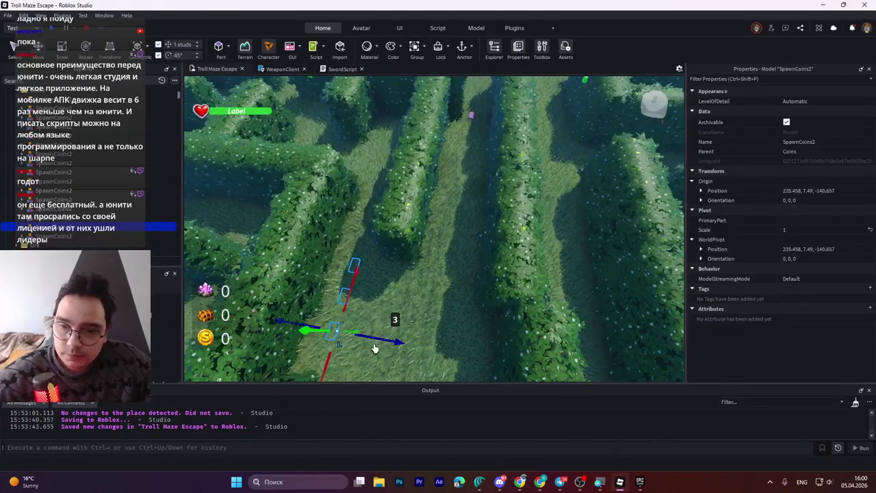
key("ctrl+d")
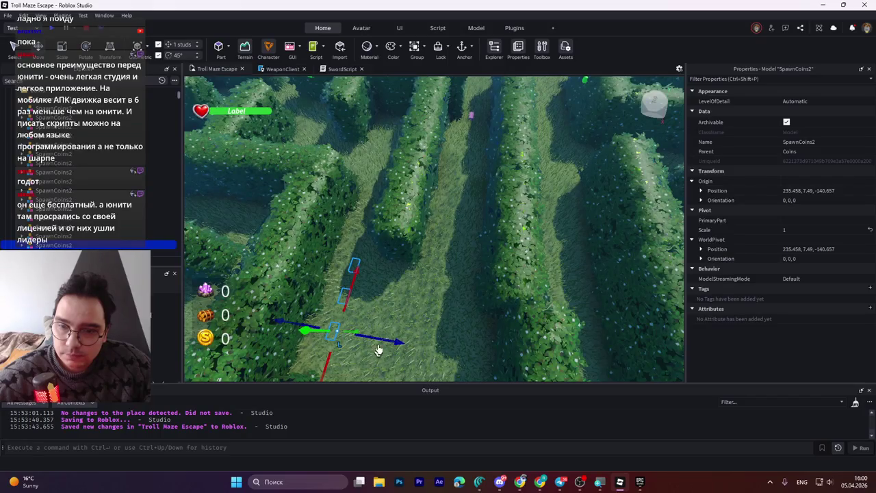
key("a")
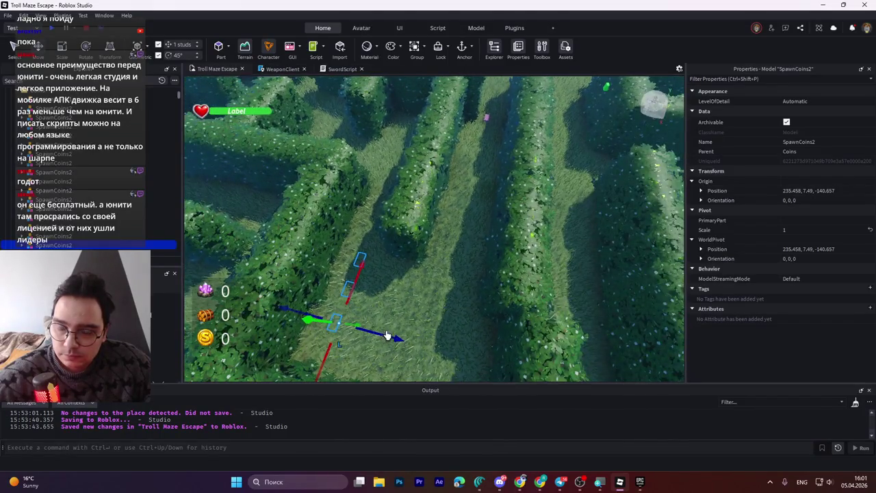
key("Right")
key("Right")
key("ctrl+1")
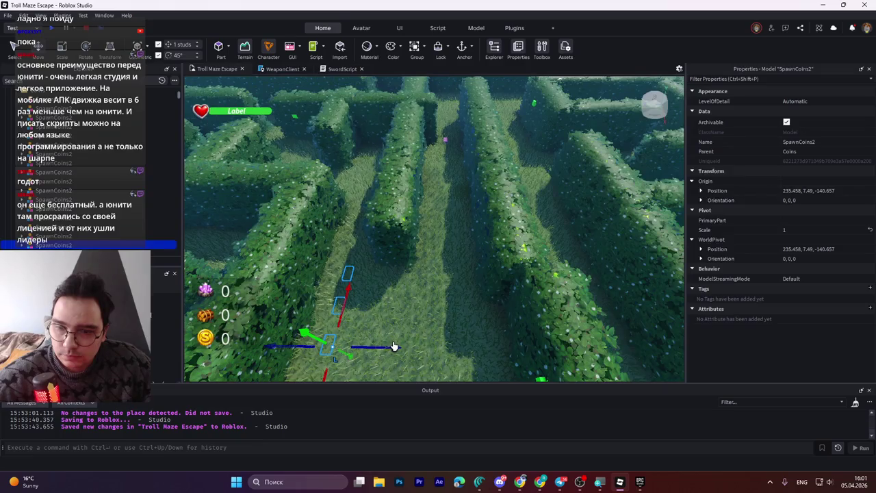
scroll(315, 371, "down", 5)
scroll(356, 356, "up", 5)
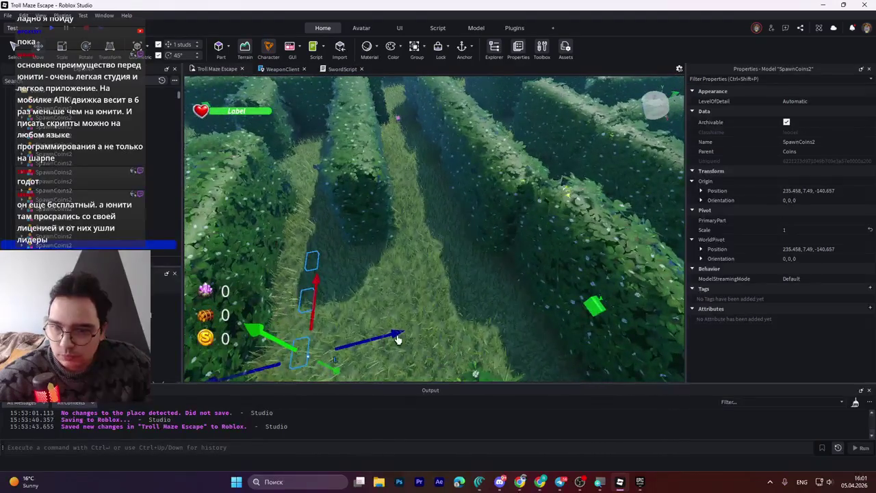
key("ctrl+1")
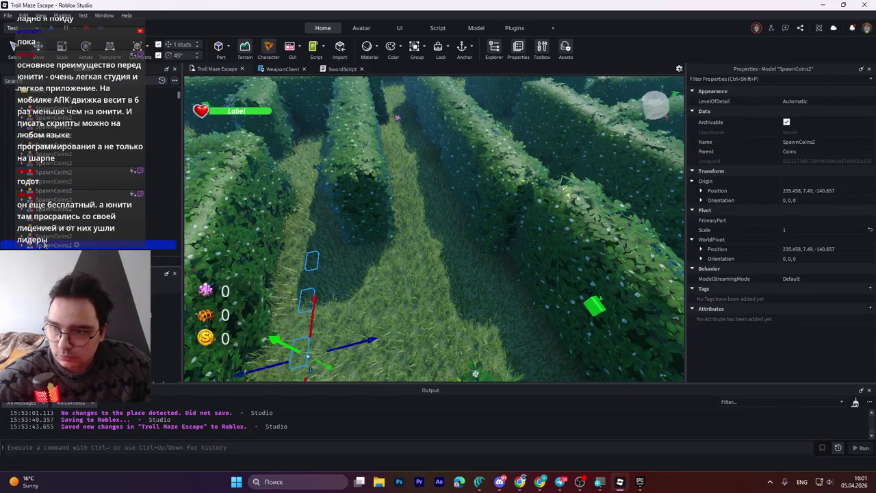
scroll(350, 350, "down", 3)
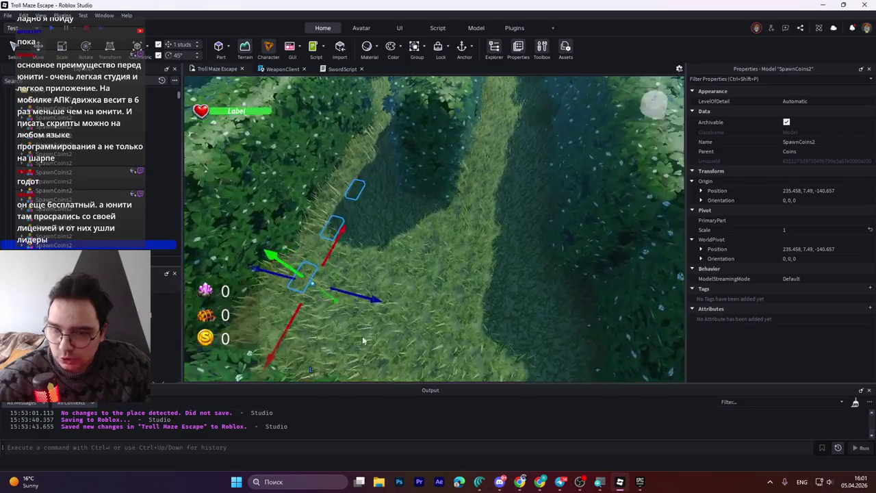
left_click_drag(362, 296, 513, 334)
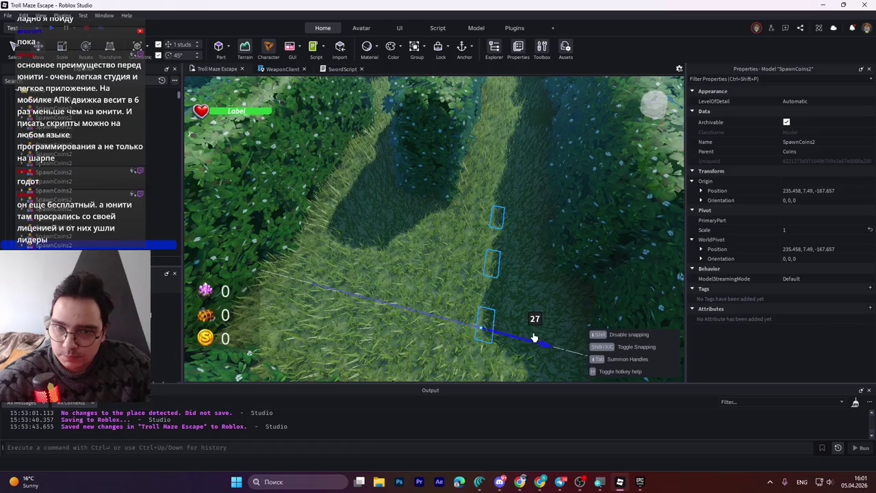
- Move the group 45 studs along the corridor to 195.458, 7.49, -169.657
scroll(493, 235, "down", 5)
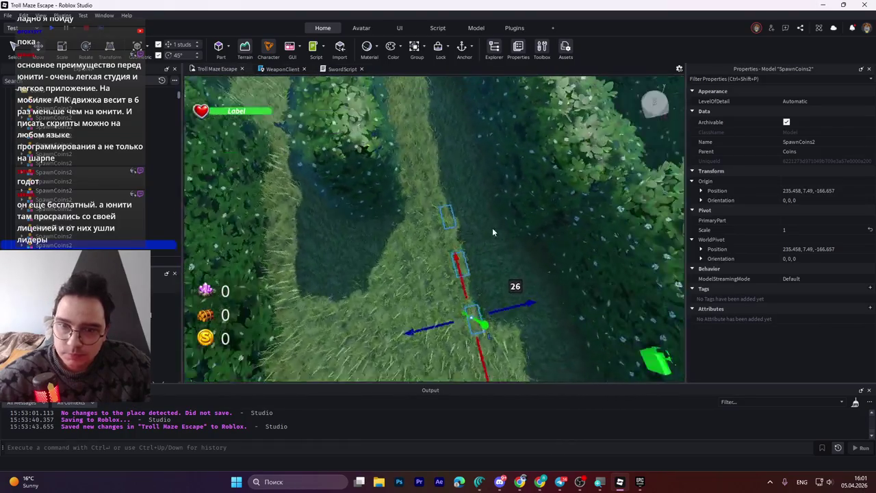
left_click_drag(448, 323, 465, 312)
mouse_move(411, 279)
left_mouse_down()
mouse_move(443, 236)
mouse_move(533, 213)
left_mouse_up()
left_click_drag(358, 309, 359, 308)
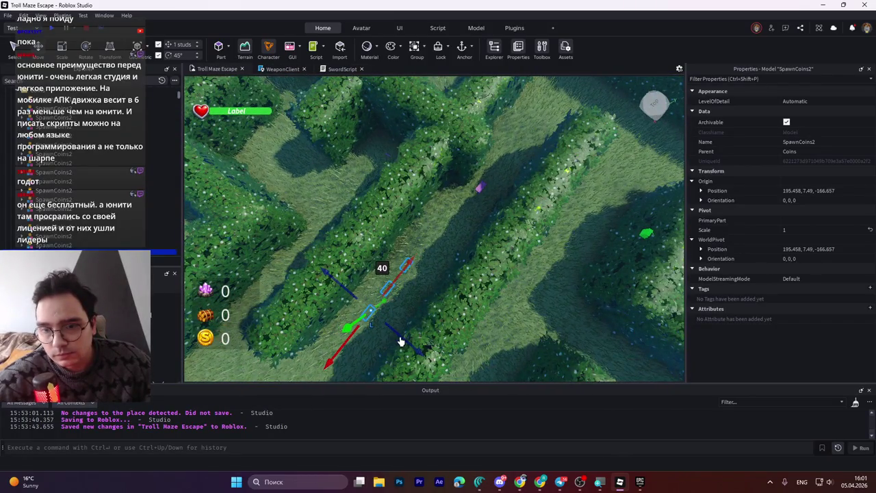
mouse_move(424, 351)
left_mouse_down()
mouse_move(381, 327)
mouse_move(371, 331)
left_mouse_up()
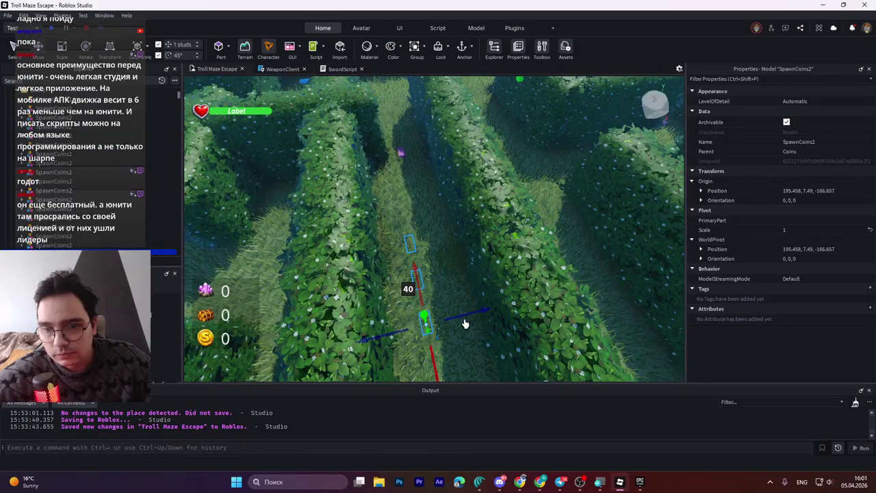
left_click_drag(457, 315, 467, 318)
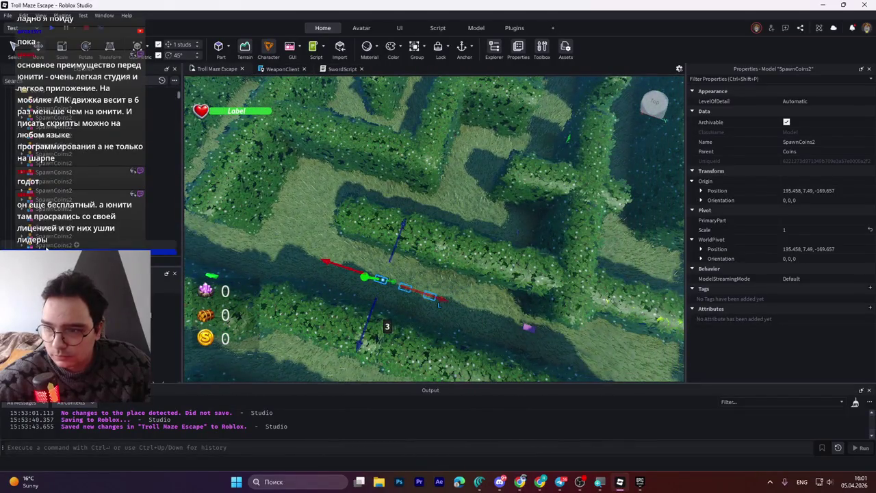
- Select coin groups and nudge one a stud sideways, ending with a single group selected
left_click(47, 245)
left_click_drag(312, 195, 304, 201)
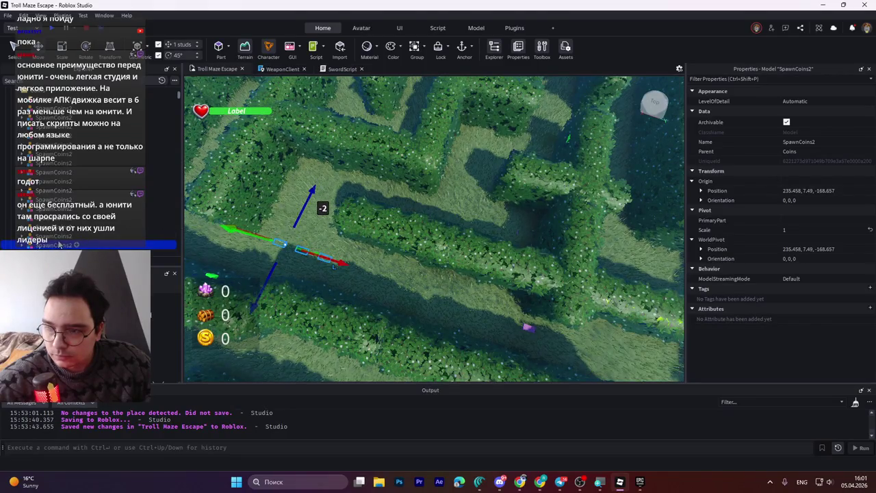
left_click(52, 237, "ctrl")
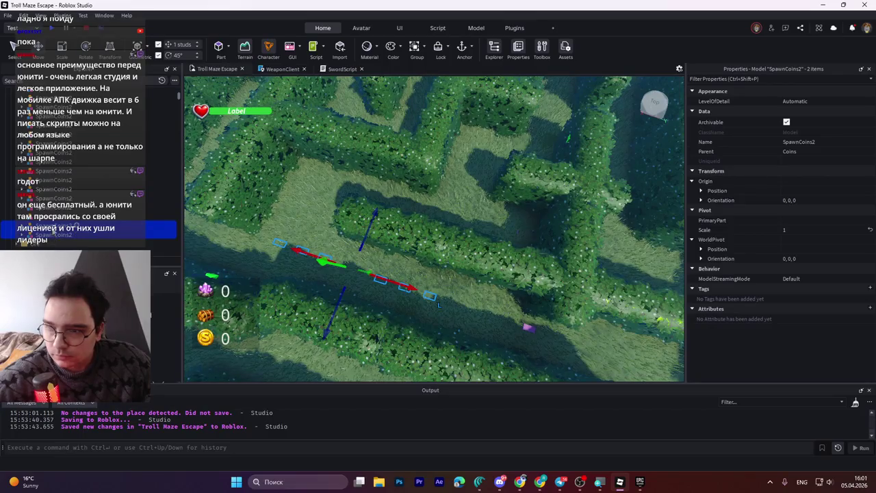
left_click(297, 212)
left_click_drag(302, 212, 303, 205)
left_click(54, 239, "ctrl")
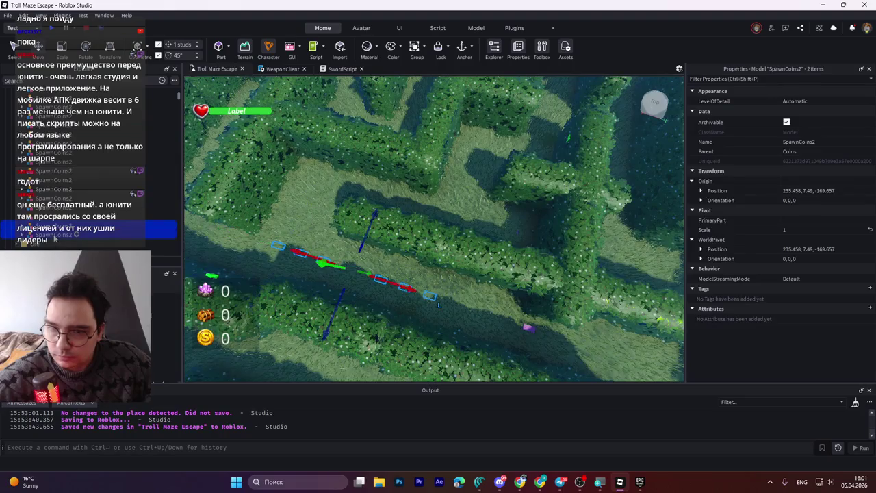
left_click_drag(393, 273, 394, 273)
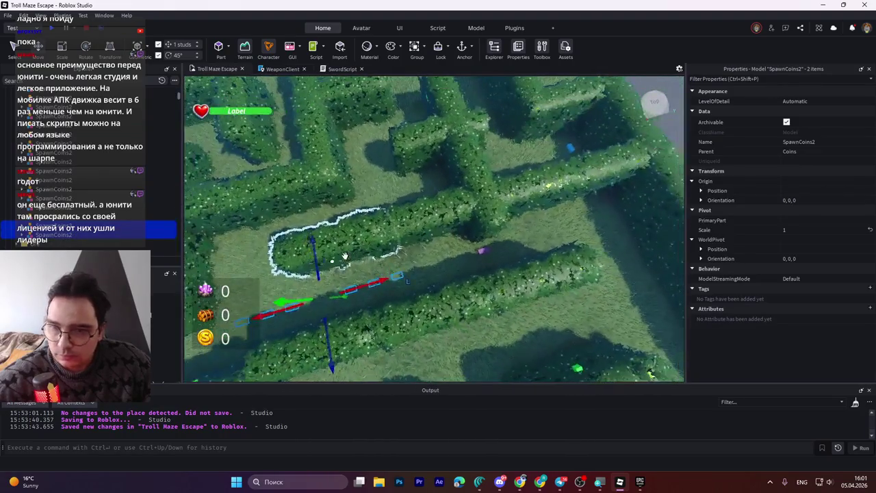
left_click(408, 274)
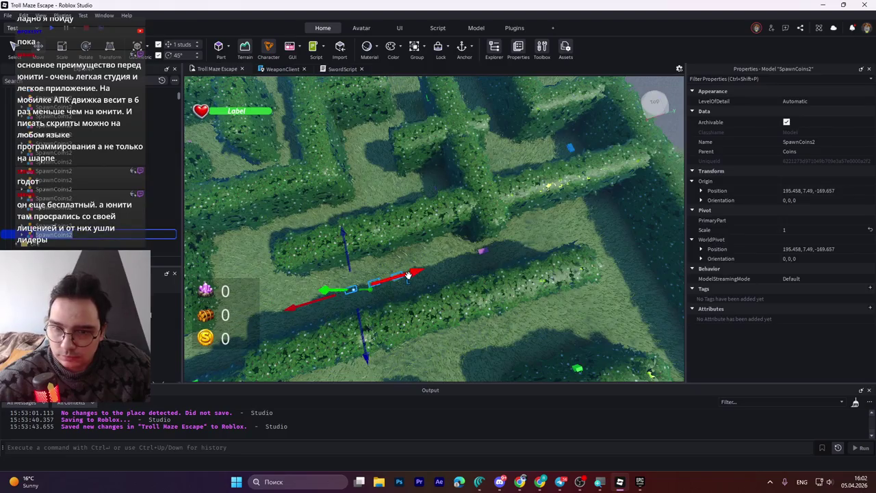
- Slide the coin group along its corridor to 118.458, 7.49, -169.657
mouse_move(407, 274)
left_mouse_down()
mouse_move(547, 266)
mouse_move(617, 235)
mouse_move(588, 228)
left_mouse_up()
key("ctrl+z")
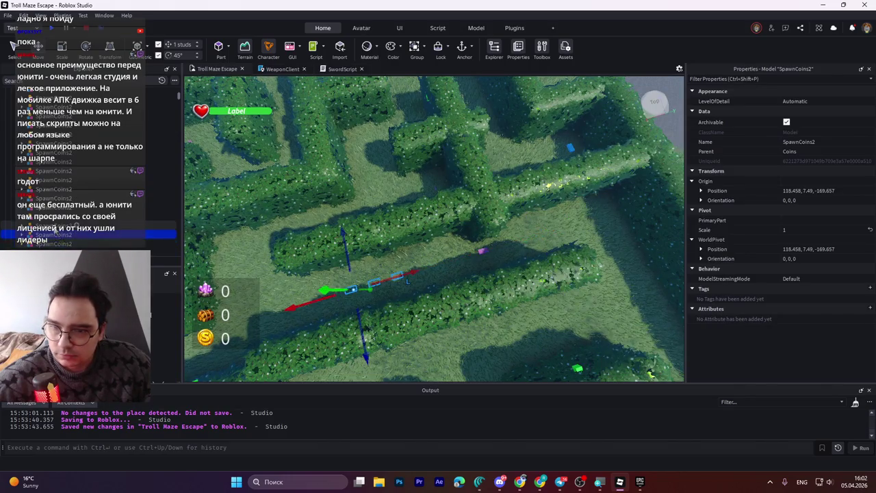
key("ctrl+y")
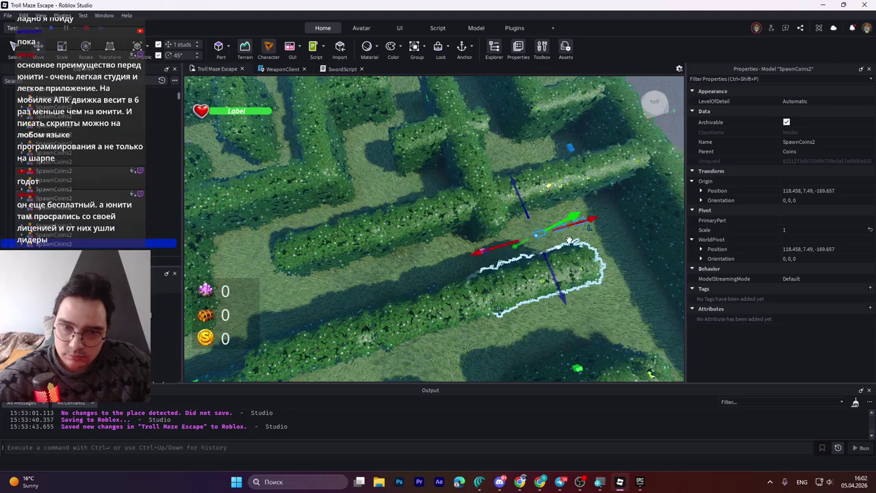
key("f")
scroll(567, 237, "up", 5)
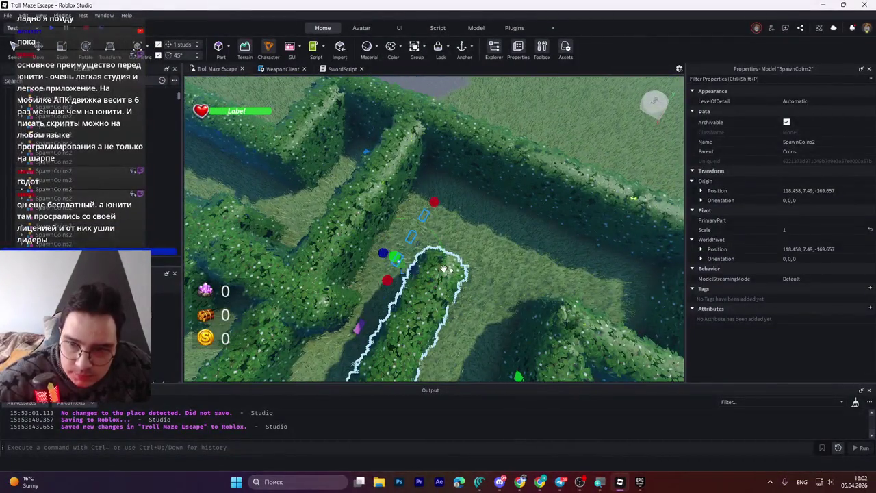
- Rotate the coin group 90° to orientation 0, 90, 0
key("ctrl+4")
mouse_move(443, 267)
left_mouse_down()
mouse_move(479, 260)
mouse_move(487, 245)
left_mouse_up()
key("ctrl+2")
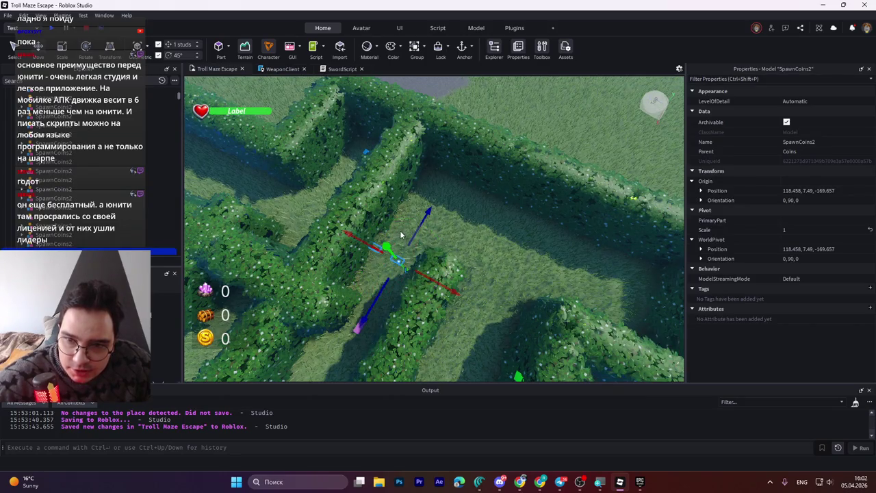
- Slide the rotated SpawnCoins2 group across and along the corridor toward the next corridor
left_click_drag(427, 216, 462, 187)
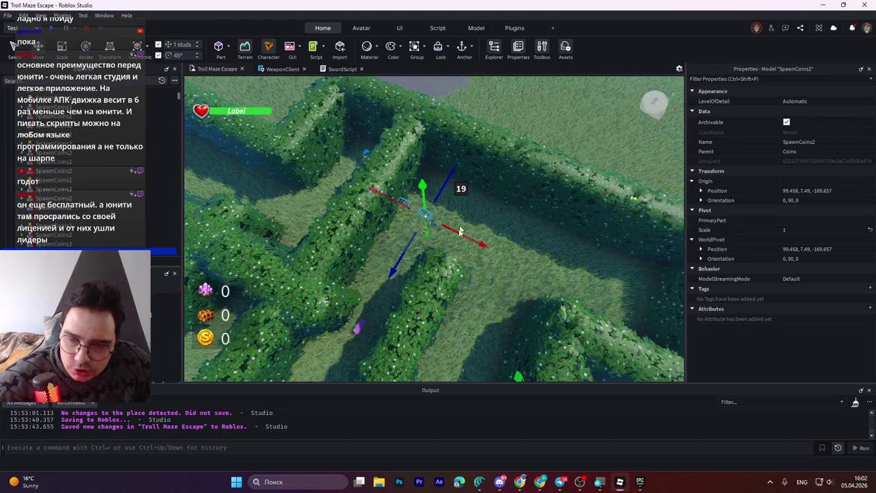
mouse_move(465, 233)
left_mouse_down()
mouse_move(530, 256)
mouse_move(528, 235)
left_mouse_up()
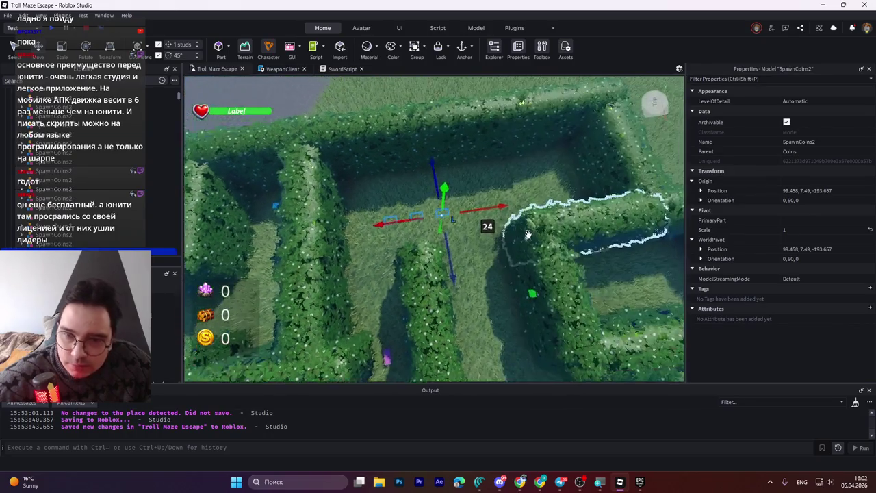
left_click_drag(455, 271, 455, 271)
left_click_drag(481, 211, 539, 209)
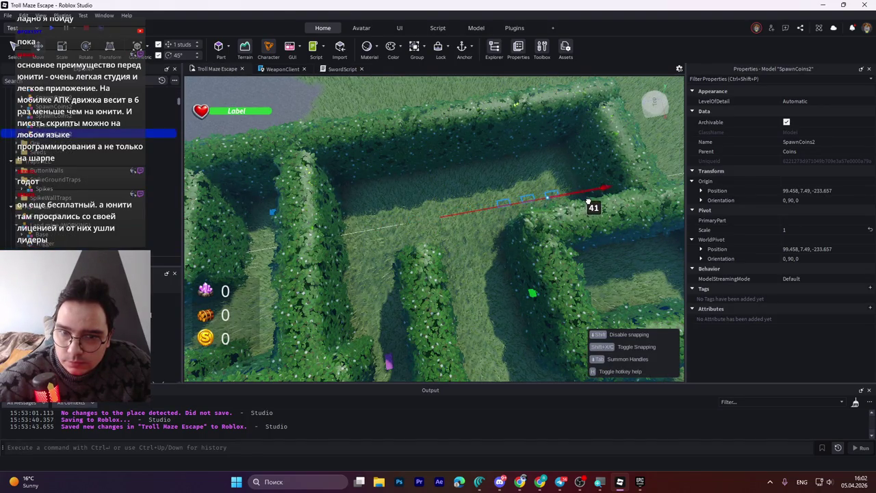
left_click_drag(583, 203, 583, 204)
key("f")
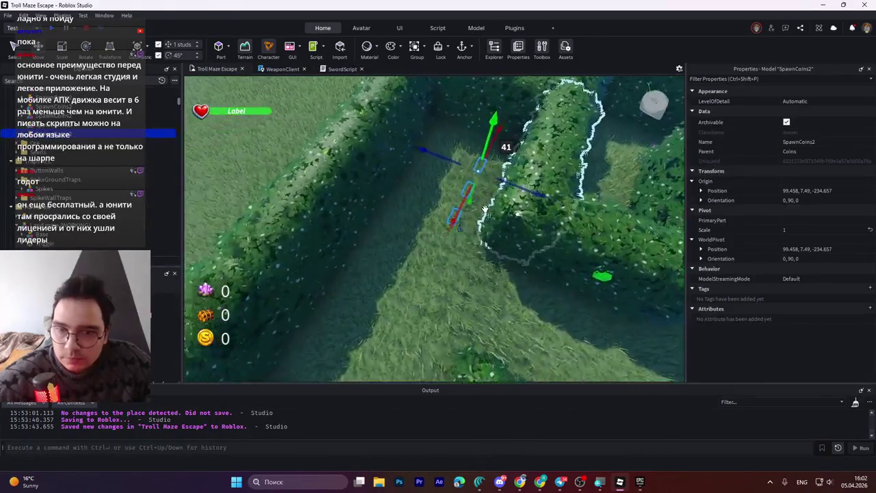
scroll(485, 208, "up", 5)
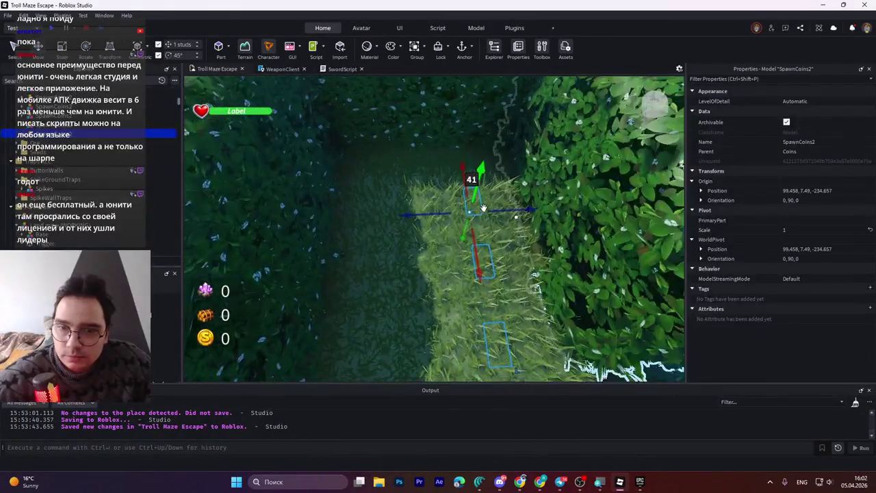
scroll(484, 208, "up", 5)
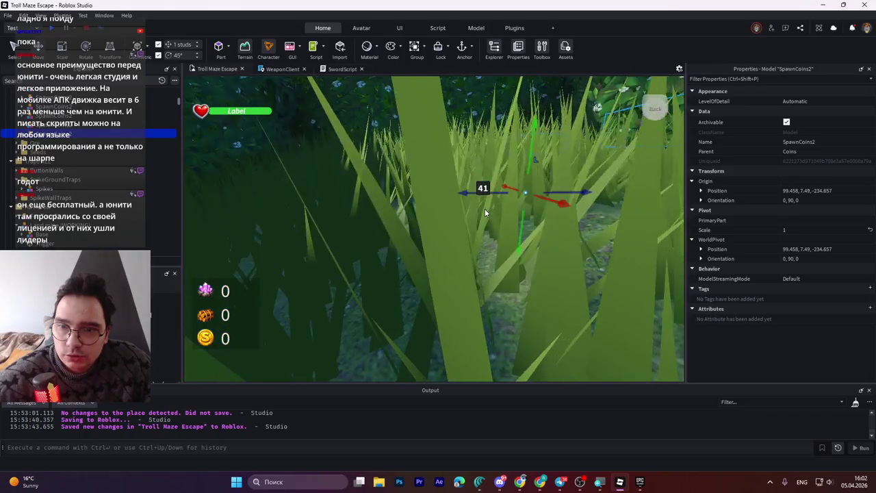
scroll(484, 215, "down", 3)
left_click_drag(484, 190, 477, 244)
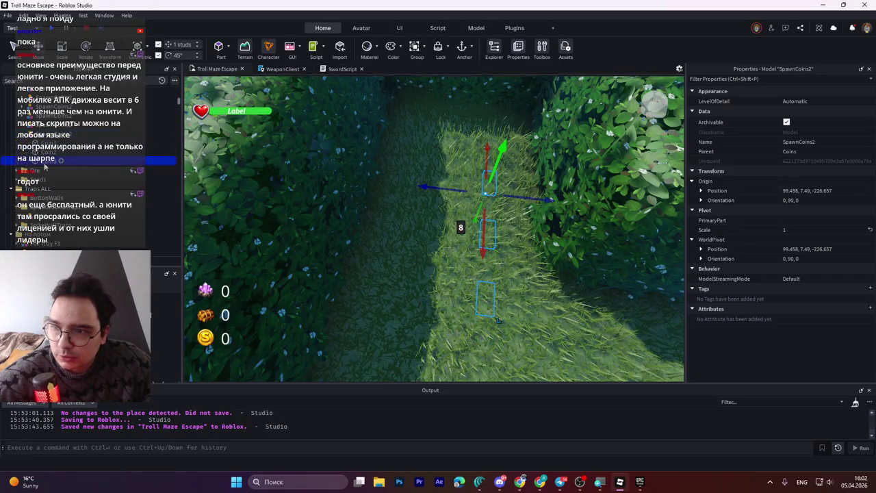
- Shift Coin3 and a second coin sideways within the corridor
left_click(494, 193, "alt")
left_click(488, 178, "alt")
left_click(486, 236, "ctrl+alt")
left_click_drag(527, 213, 485, 208)
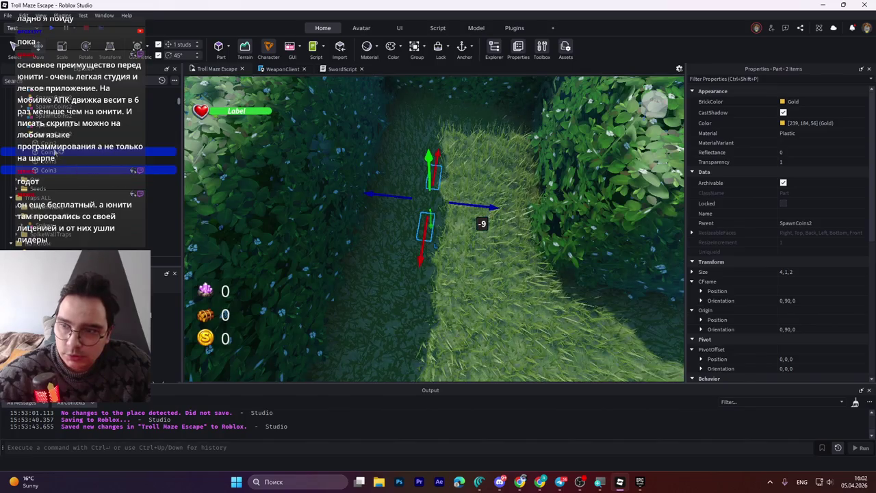
- Move the whole SpawnCoins2 group far across the maze into a new corridor
left_click(426, 226)
scroll(466, 200, "down", 5)
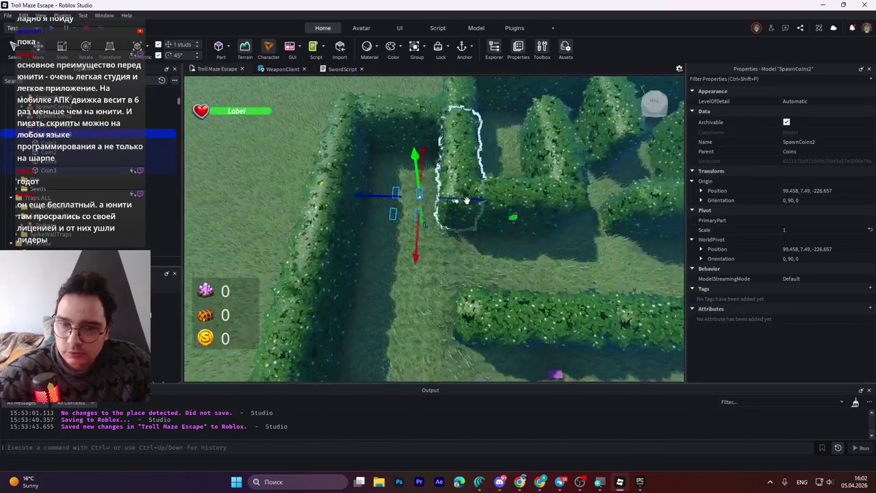
scroll(466, 200, "up", 5)
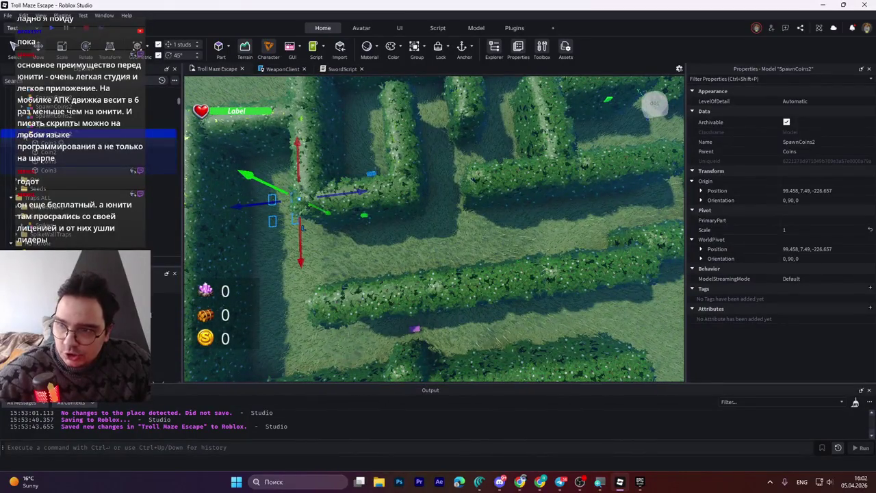
scroll(39, 137, "down", 1)
scroll(39, 137, "up", 1)
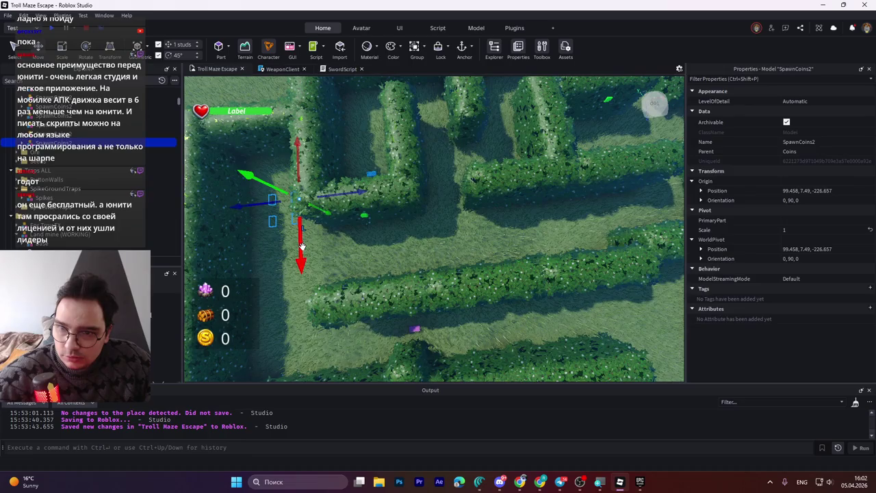
left_click_drag(302, 245, 302, 286)
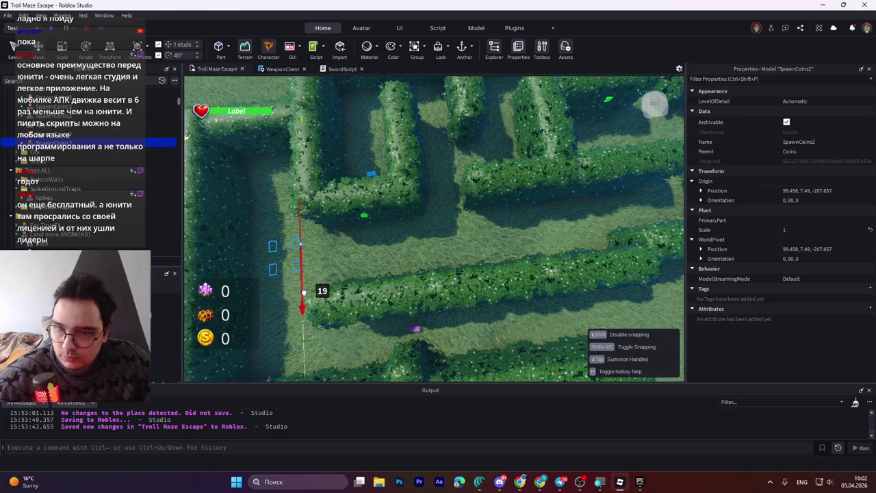
left_click_drag(305, 295, 305, 295)
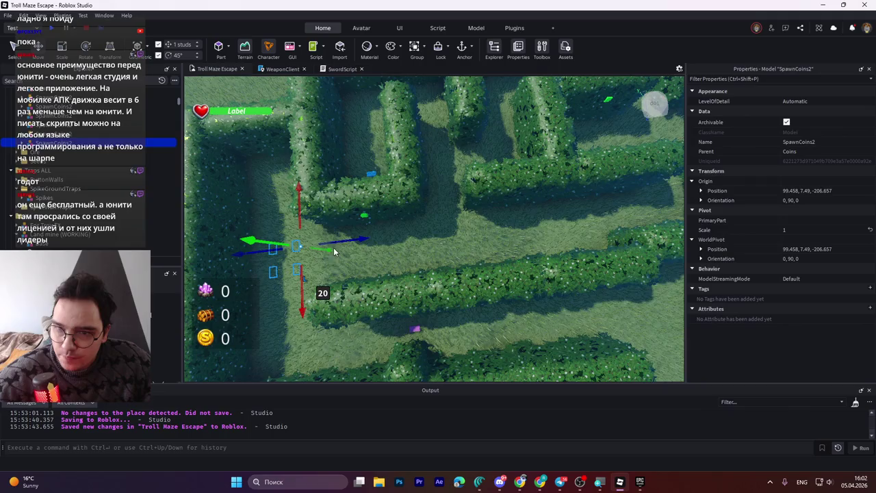
left_click_drag(335, 241, 618, 243)
key("d")
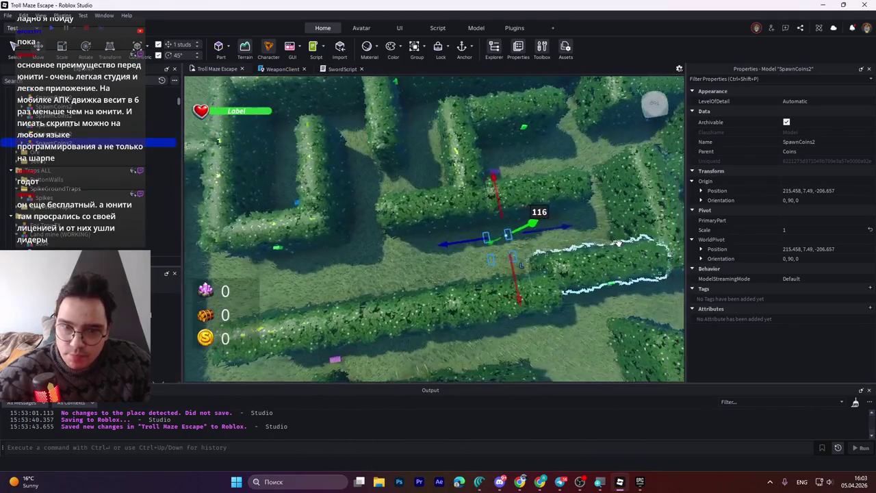
key("w")
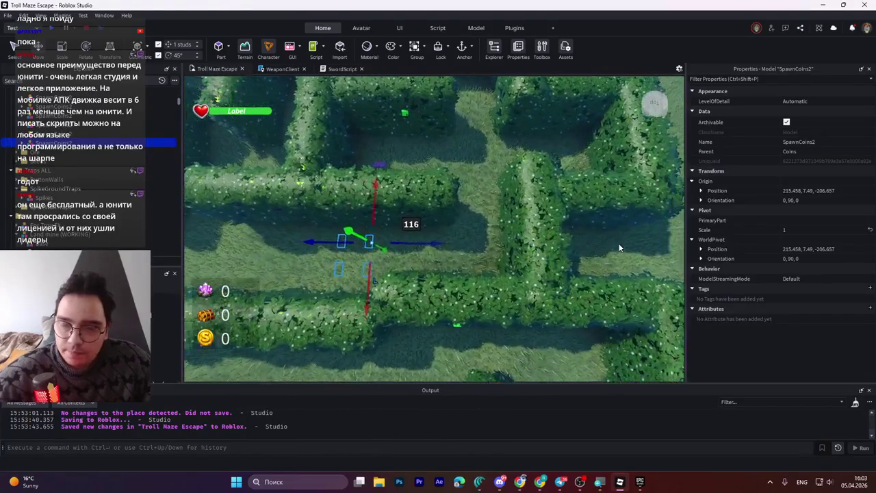
key("w")
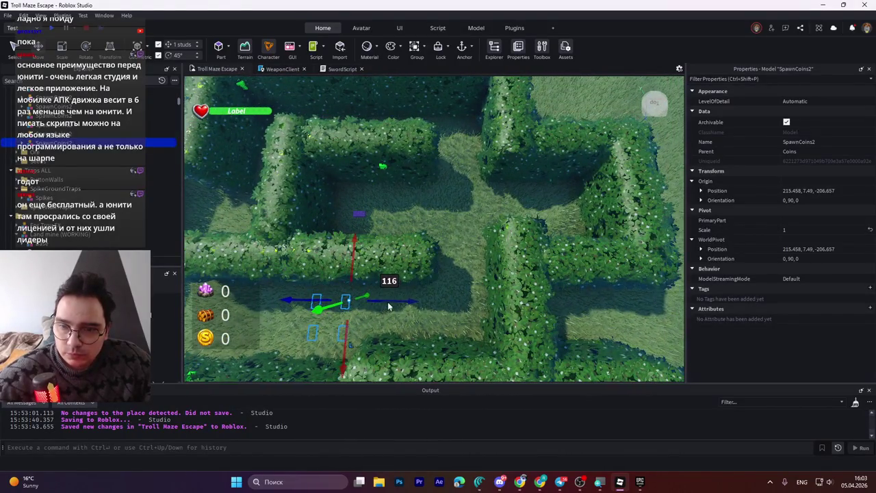
left_click_drag(392, 300, 504, 304)
left_click_drag(462, 259, 480, 156)
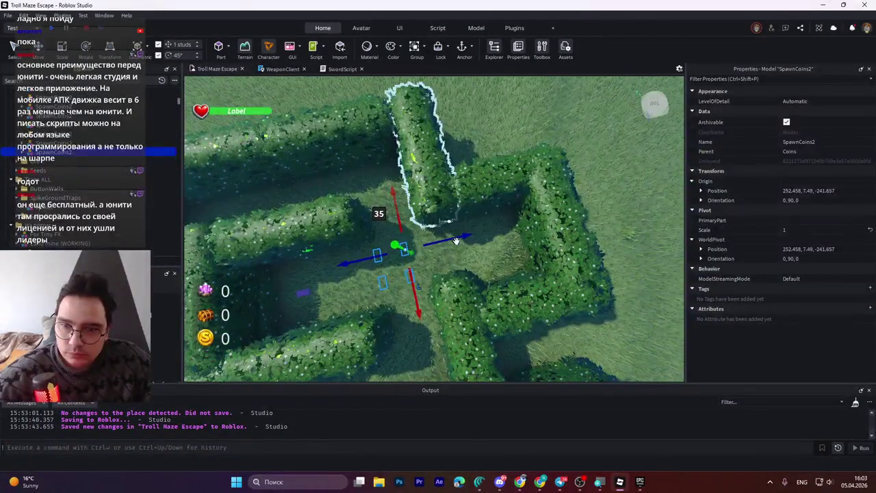
- Fine-tune the group into the western corridor at 193.458, 7.49, -268.657
scroll(485, 257, "up", 10)
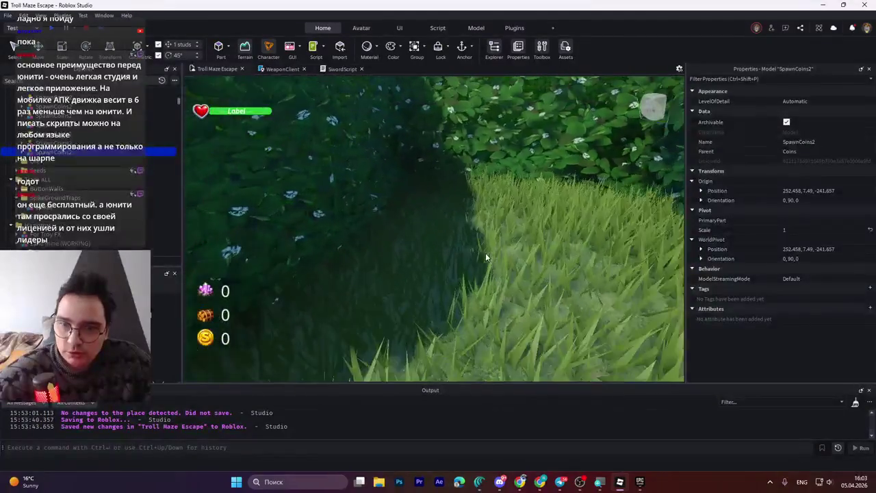
scroll(485, 253, "up", 10)
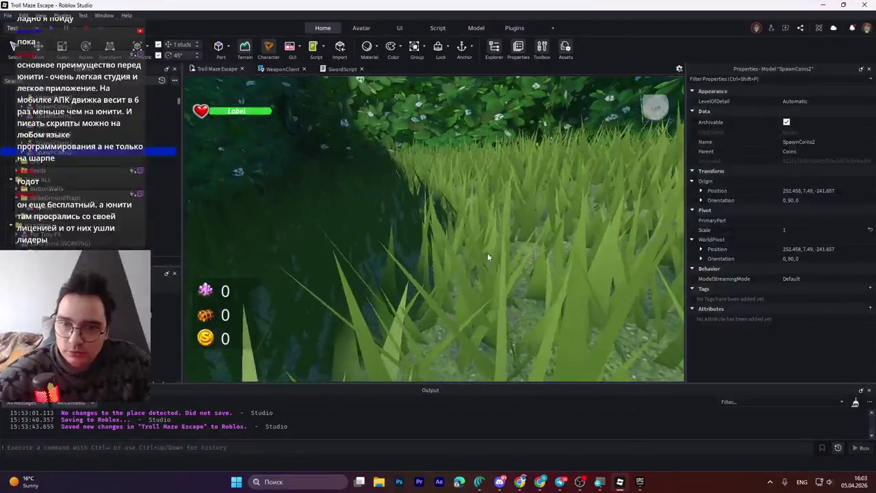
scroll(486, 254, "down", 10)
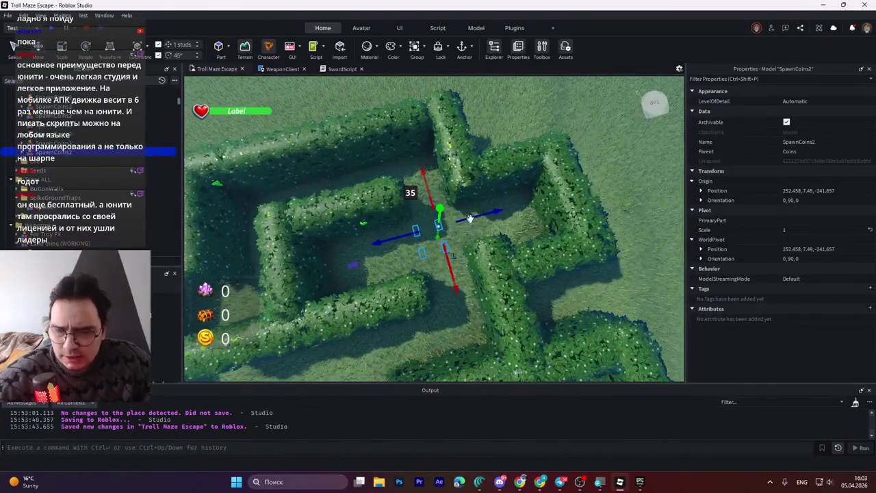
left_click_drag(482, 214, 479, 217)
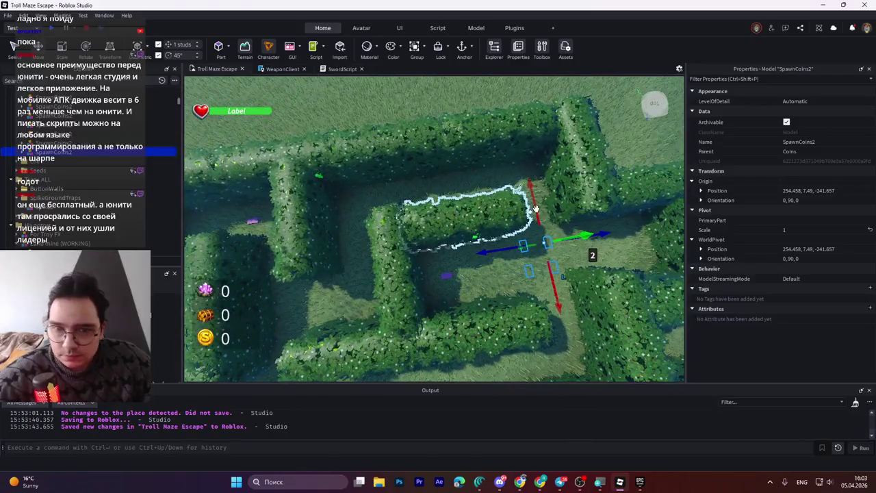
left_click_drag(536, 208, 535, 134)
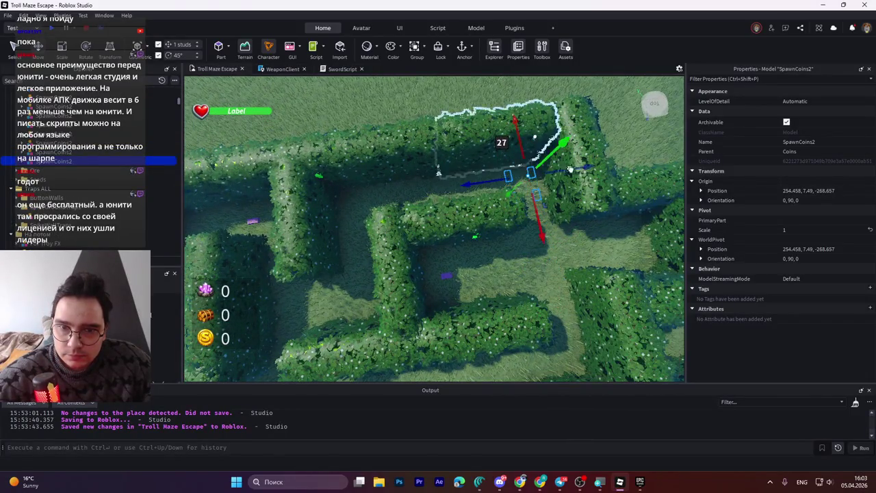
mouse_move(537, 193)
left_mouse_down()
mouse_move(411, 194)
mouse_move(419, 194)
left_mouse_up()
- Expand SpawnCoins2 in Explorer, pick Coin3 then Coin2, and clear the selection
right_click(427, 206)
left_click(390, 209)
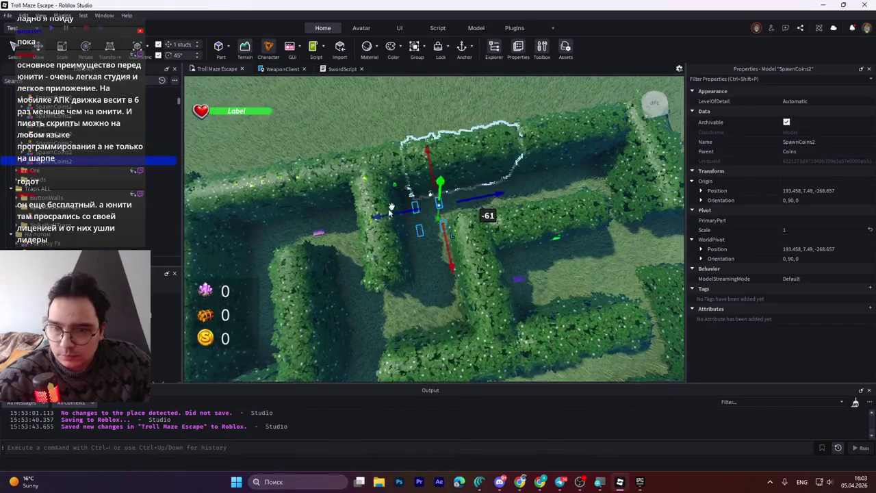
scroll(392, 206, "up", 4)
left_click(21, 163)
left_click(48, 188)
left_click(47, 172)
left_click(416, 247)
scroll(416, 247, "down", 6)
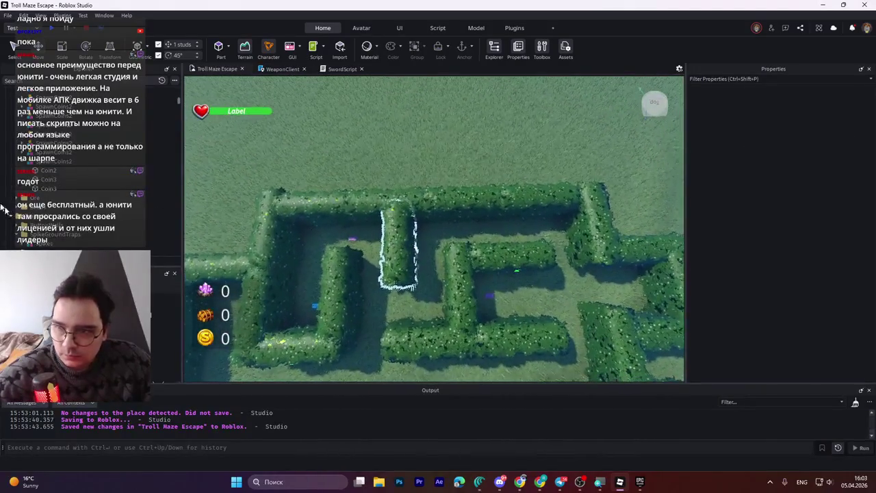
- Move SpawnCoins2 back up the corridor and rotate it to -90°
left_click(414, 245)
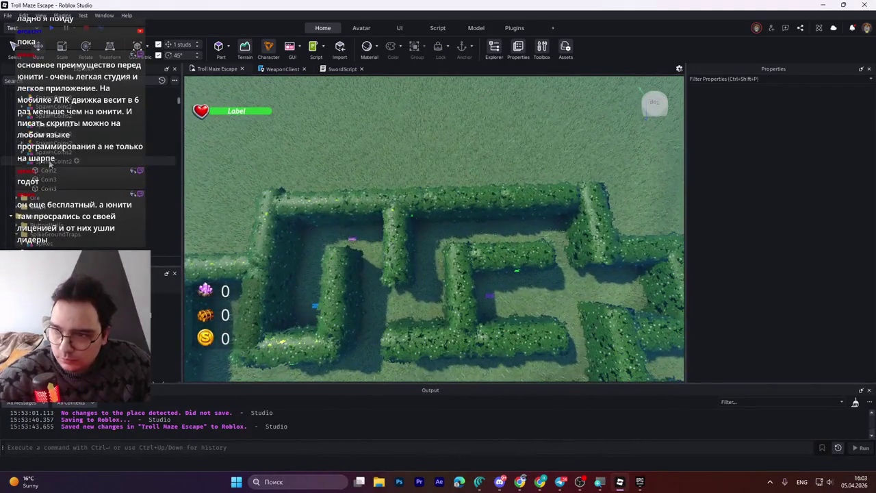
scroll(413, 245, "up", 2)
scroll(424, 256, "up", 2)
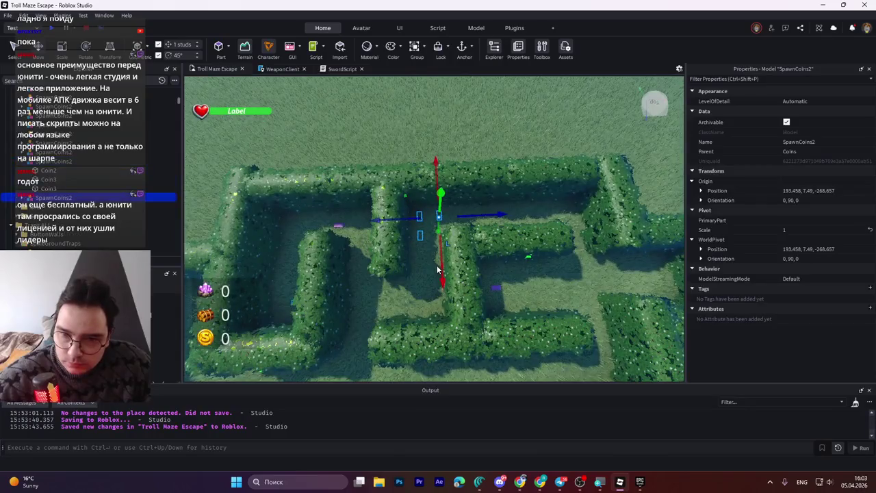
left_click_drag(440, 267, 438, 342)
key("ctrl+4")
left_click_drag(490, 310, 412, 387)
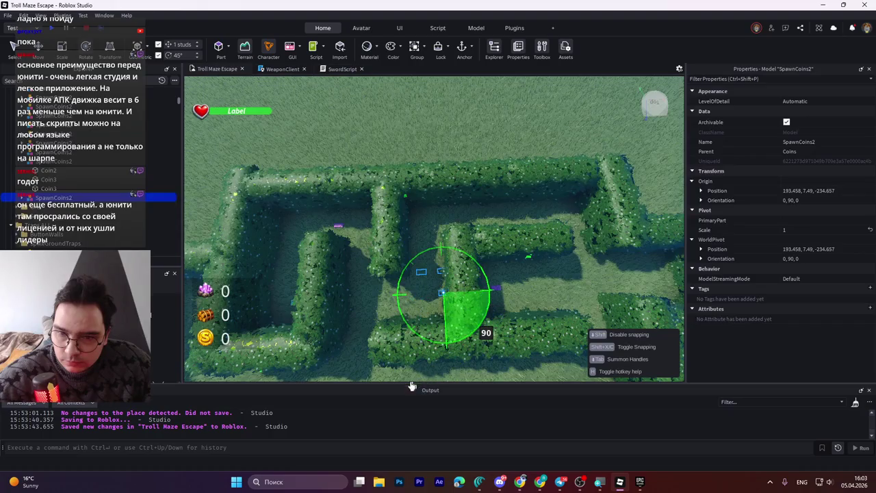
mouse_move(299, 388)
left_mouse_down()
mouse_move(356, 377)
mouse_move(410, 349)
left_mouse_up()
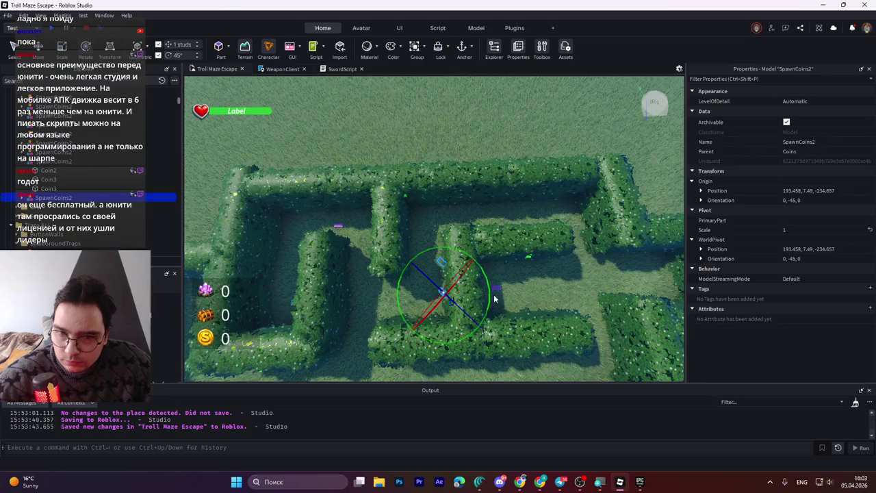
left_click_drag(491, 299, 490, 331)
- Slide the group about 15 studs along the corridor and centre it sideways
key("ctrl+2")
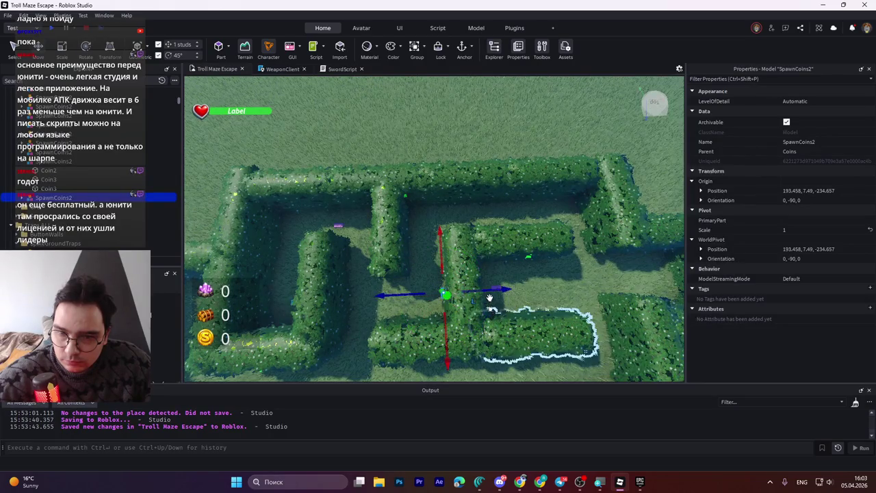
left_click_drag(493, 290, 458, 300)
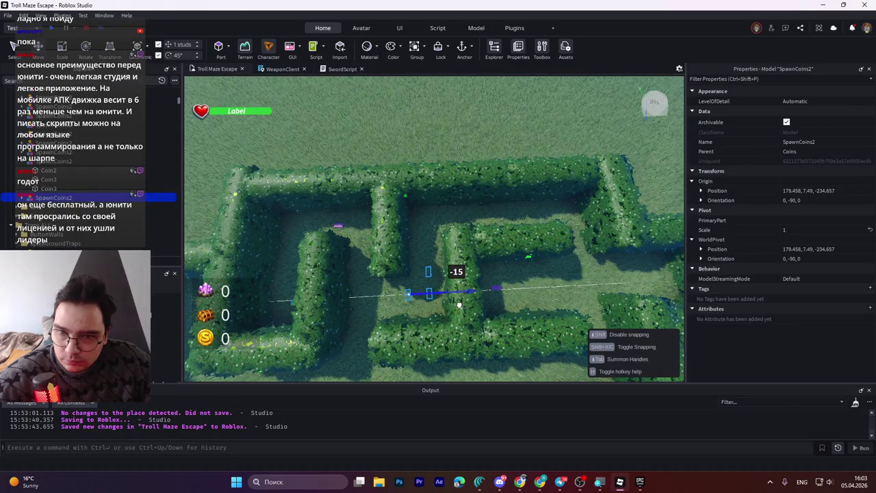
left_click_drag(459, 304, 458, 303)
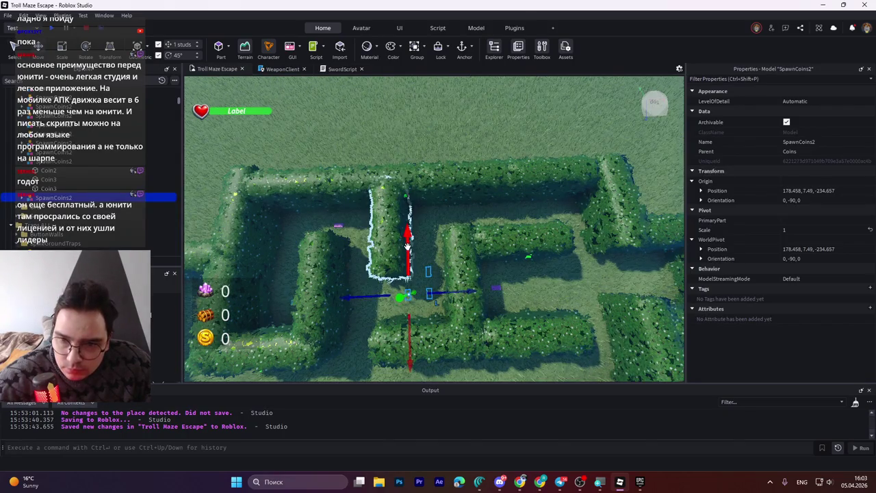
left_click_drag(407, 247, 409, 259)
left_click_drag(461, 302, 458, 305)
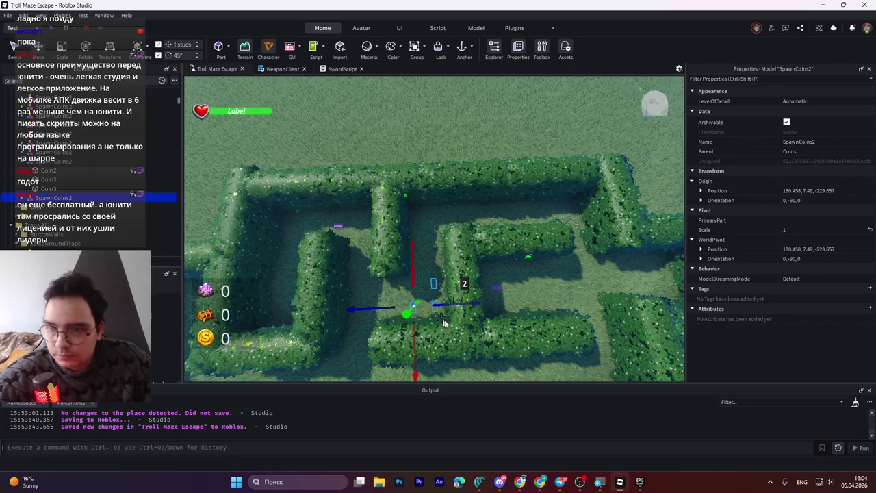
- Duplicate the group, place the rotated copy at 134.458, 7.49, -266.657, and save the place
key("ctrl+d")
mouse_move(463, 304)
left_mouse_down()
mouse_move(314, 269)
mouse_move(317, 203)
mouse_move(343, 236)
mouse_move(232, 332)
left_mouse_up()
key("ctrl+4")
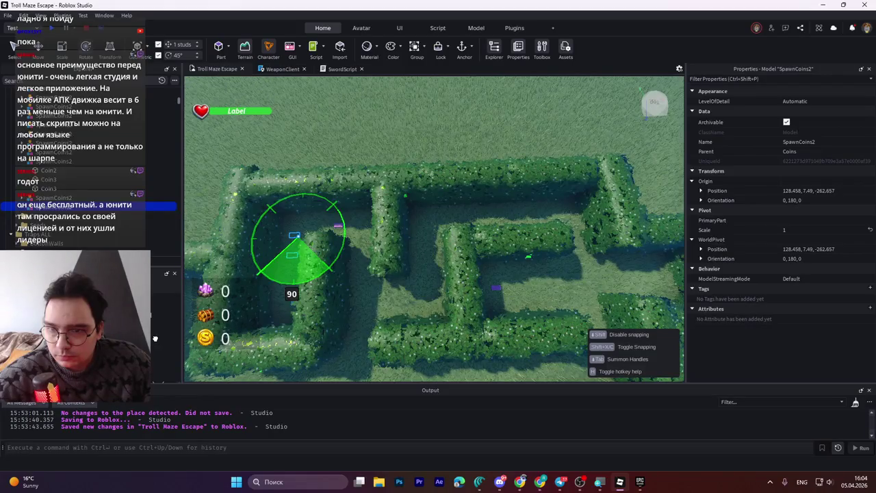
left_click_drag(141, 220, 226, 185)
key("ctrl+2")
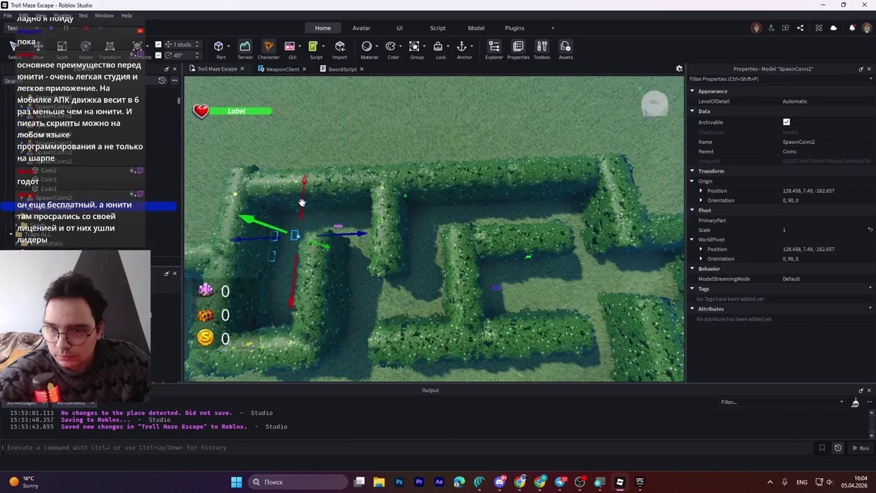
mouse_move(304, 199)
left_mouse_down()
mouse_move(310, 183)
mouse_move(319, 207)
mouse_move(362, 228)
left_mouse_up()
key("ctrl+s")
scroll(388, 277, "down", 5)
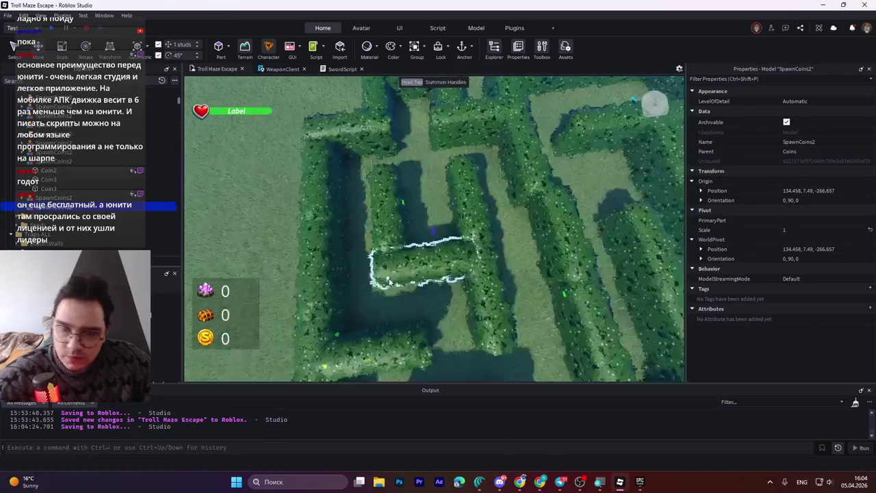
- Select another SpawnCoins2 group and focus the view on it from above
scroll(388, 278, "up", 5)
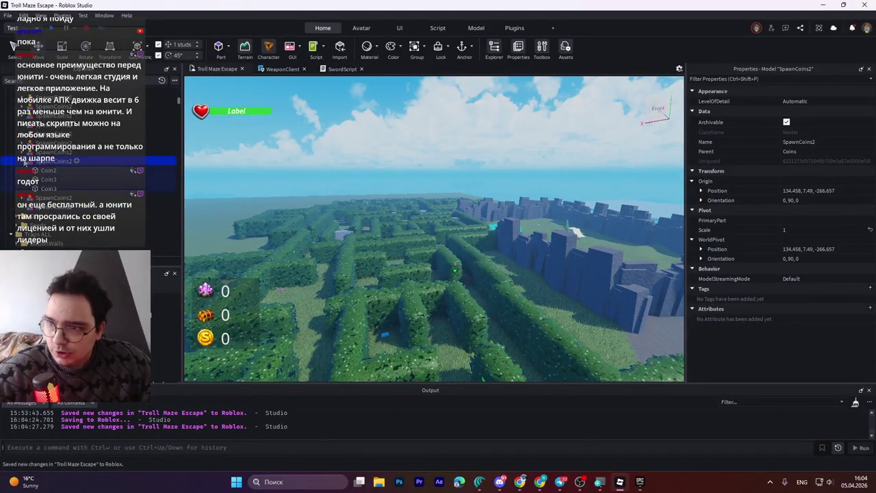
scroll(24, 162, "down", 3)
left_click(47, 135)
key("f")
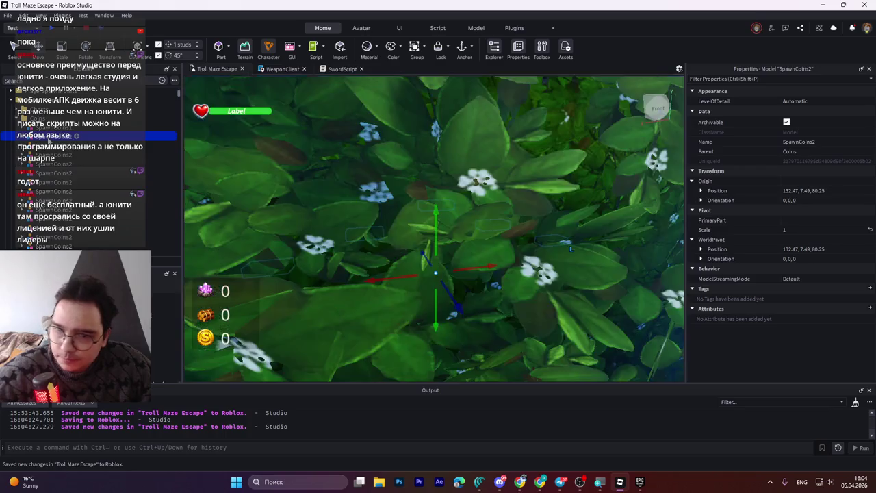
scroll(368, 223, "down", 10)
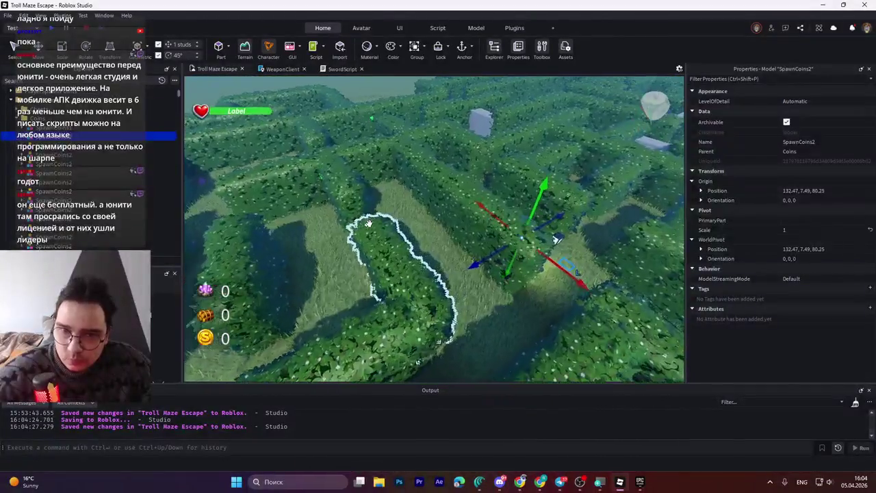
scroll(368, 223, "down", 5)
left_click_drag(366, 228, 368, 223)
scroll(369, 223, "up", 3)
left_click_drag(369, 223, 369, 225)
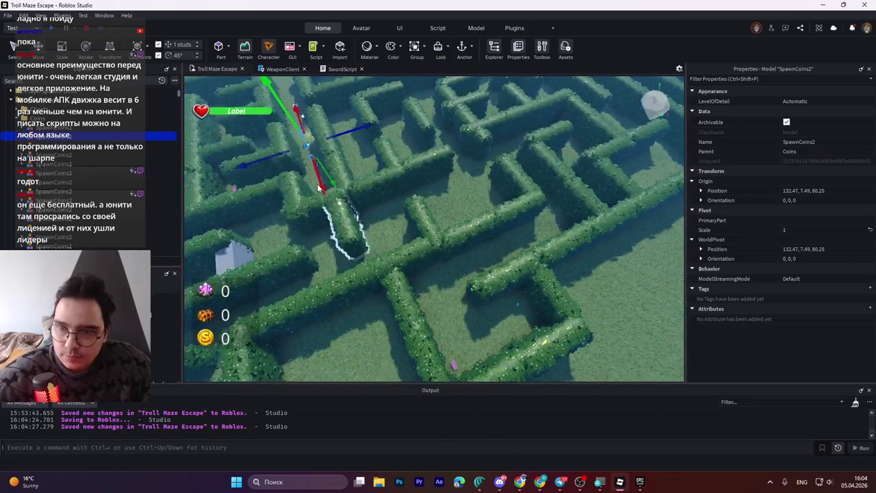
- Move the coin group about 123 studs across the maze and down the corridor
mouse_move(319, 179)
left_mouse_down()
mouse_move(400, 291)
mouse_move(398, 263)
left_mouse_up()
left_click(398, 263)
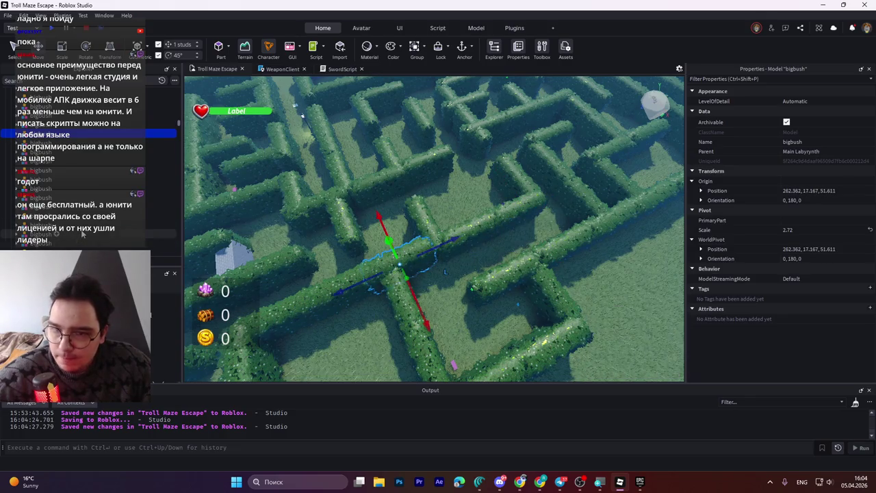
left_click(304, 144)
left_click_drag(321, 179, 327, 216)
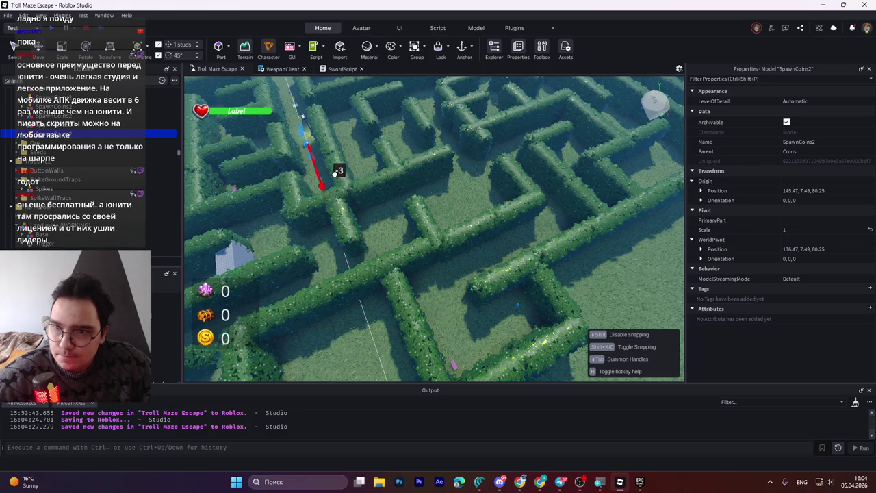
mouse_move(331, 181)
left_mouse_down()
mouse_move(370, 343)
mouse_move(362, 283)
mouse_move(434, 229)
left_mouse_up()
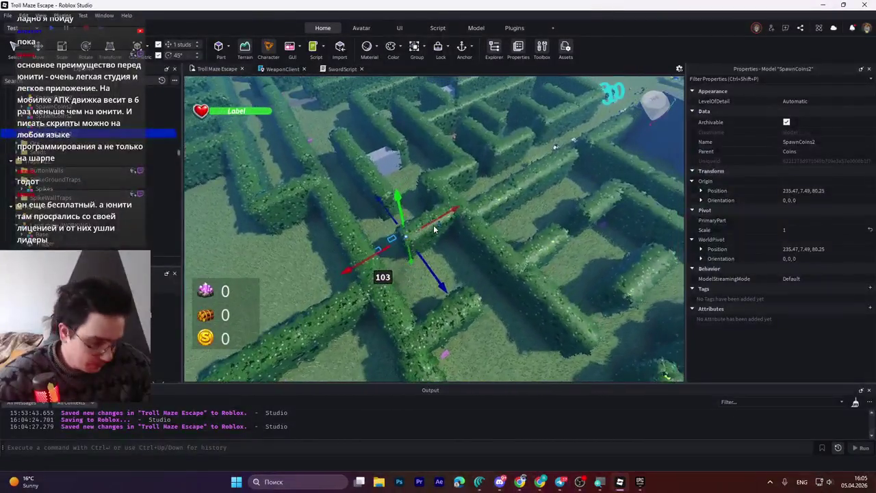
- Turn the group 90° and fine-tune it to 247.47, 7.49, 166.25
key("ctrl+4")
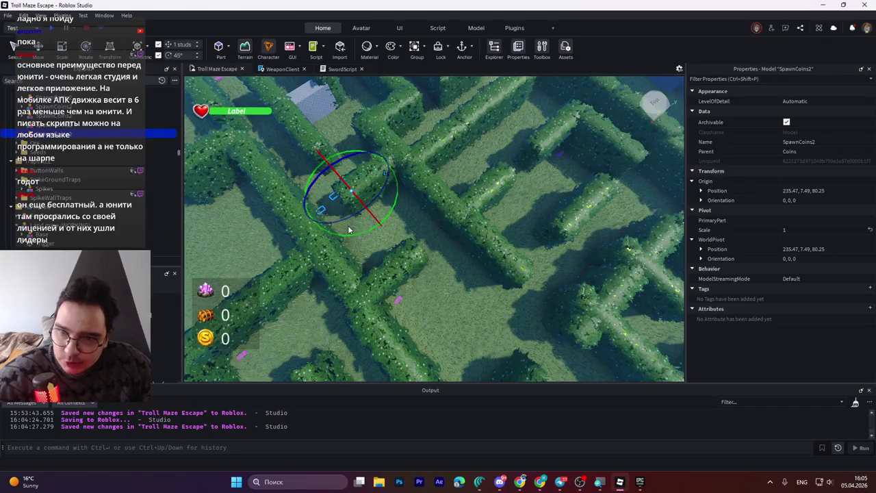
mouse_move(362, 231)
left_mouse_down()
mouse_move(445, 201)
mouse_move(479, 176)
mouse_move(395, 219)
mouse_move(424, 263)
mouse_move(445, 267)
left_mouse_up()
mouse_move(423, 219)
left_mouse_down()
mouse_move(384, 230)
mouse_move(449, 205)
left_mouse_up()
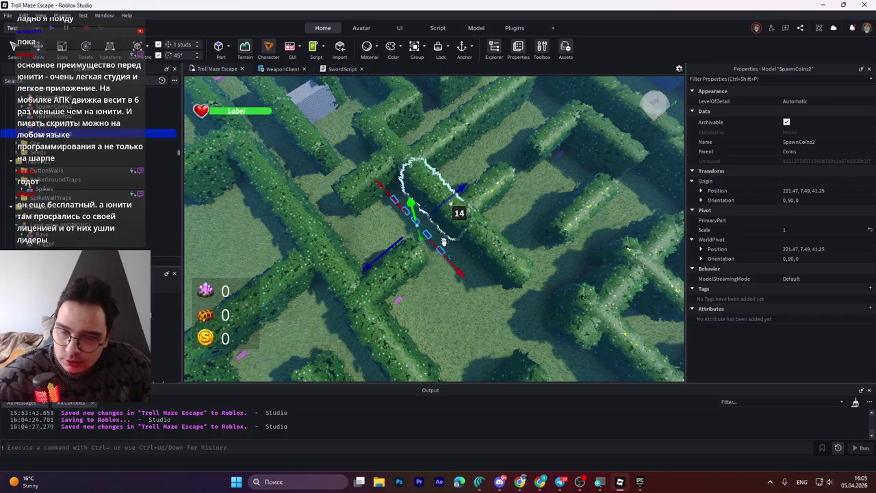
left_click_drag(449, 240, 470, 277)
mouse_move(407, 259)
left_mouse_down()
mouse_move(498, 274)
mouse_move(373, 260)
mouse_move(384, 265)
left_mouse_up()
mouse_move(486, 226)
left_mouse_down()
mouse_move(446, 245)
mouse_move(448, 263)
left_mouse_up()
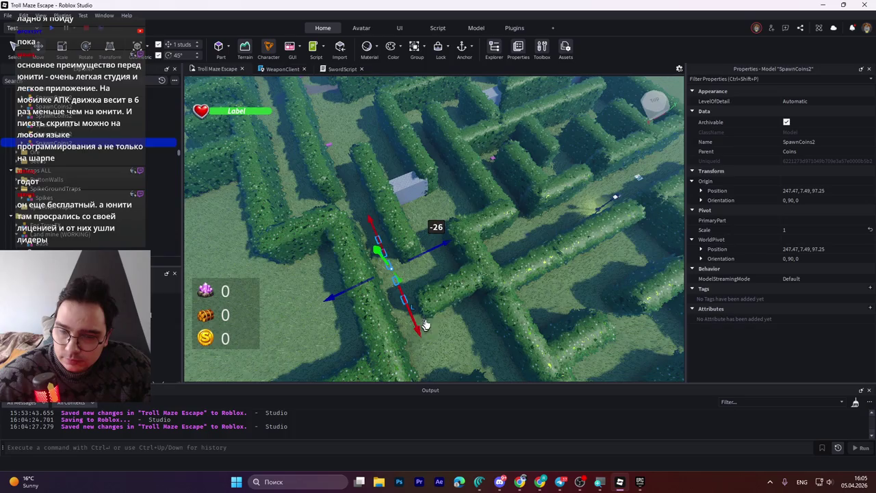
scroll(449, 263, "up", 2)
scroll(448, 263, "up", 3)
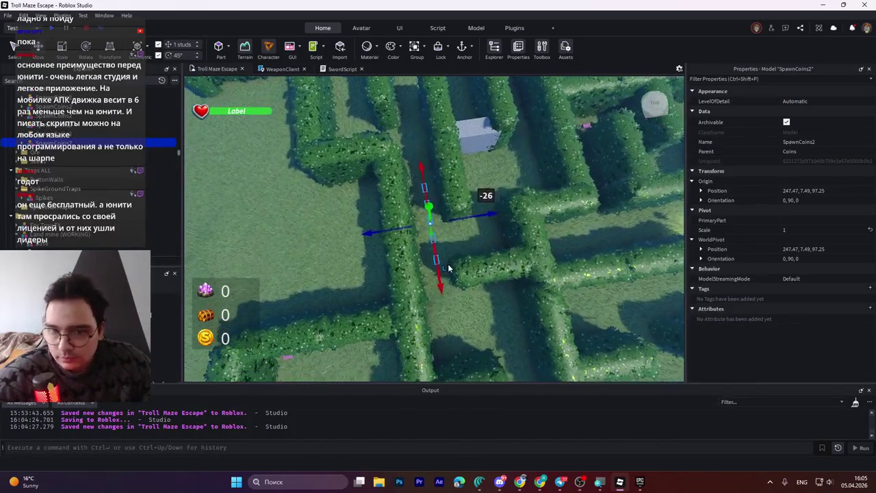
mouse_move(440, 280)
left_mouse_down()
mouse_move(445, 241)
mouse_move(428, 142)
left_mouse_up()
key("f")
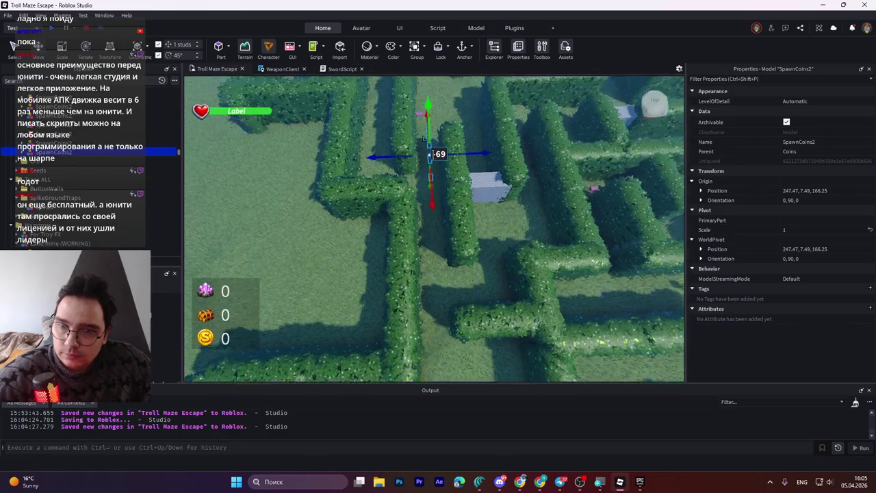
mouse_move(457, 159)
left_mouse_down()
mouse_move(395, 207)
mouse_move(384, 210)
mouse_move(383, 201)
left_mouse_up()
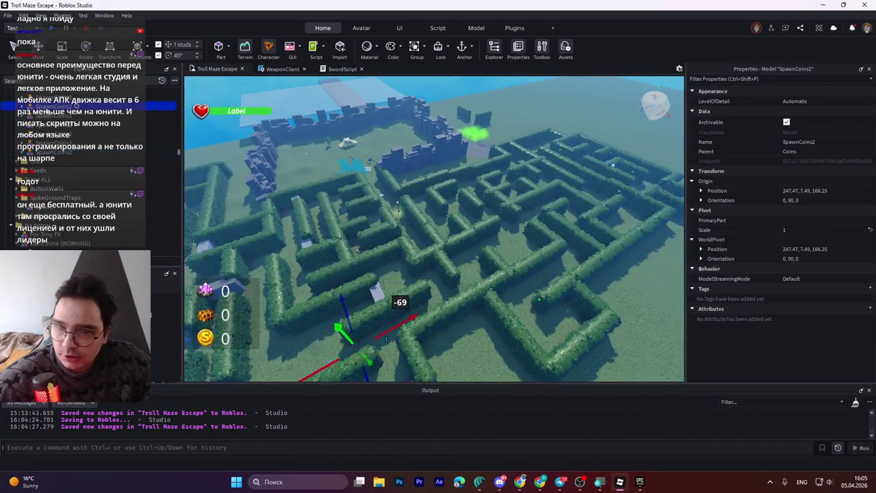
- Try moving another SpawnCoins2 group across the maze, then undo back to the previous group
key("ctrl+z")
left_click(585, 186)
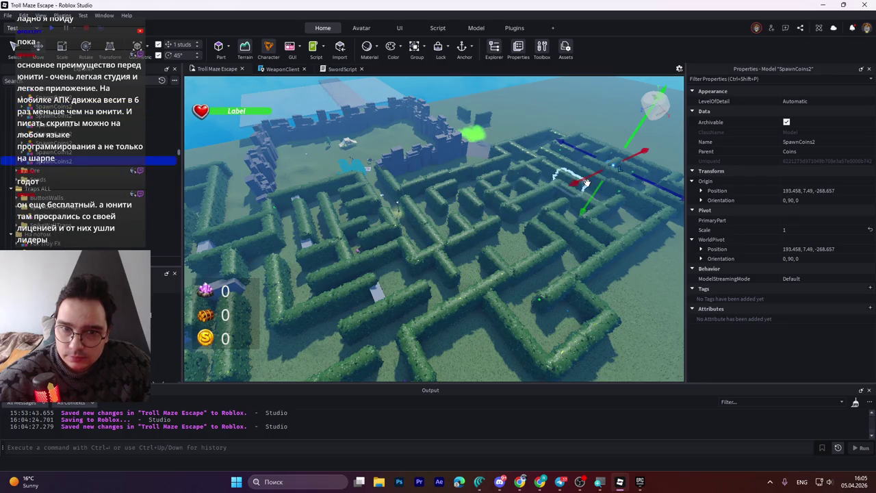
left_click_drag(452, 224, 284, 293)
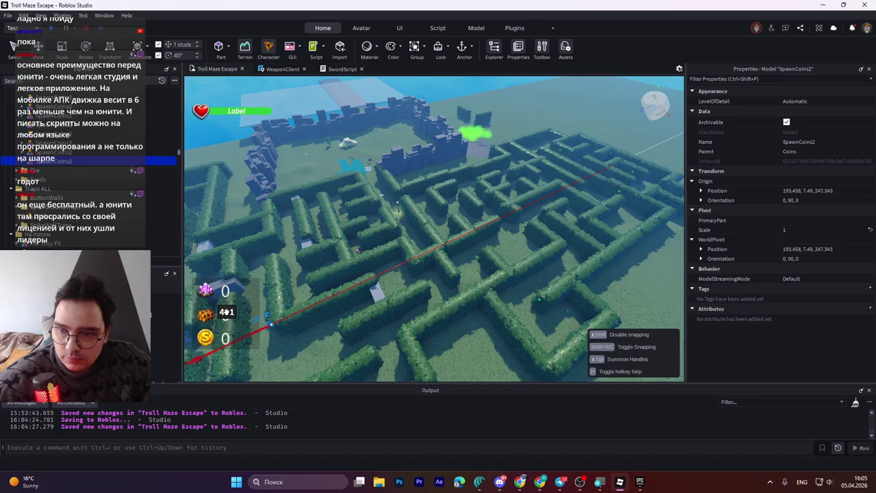
key("f")
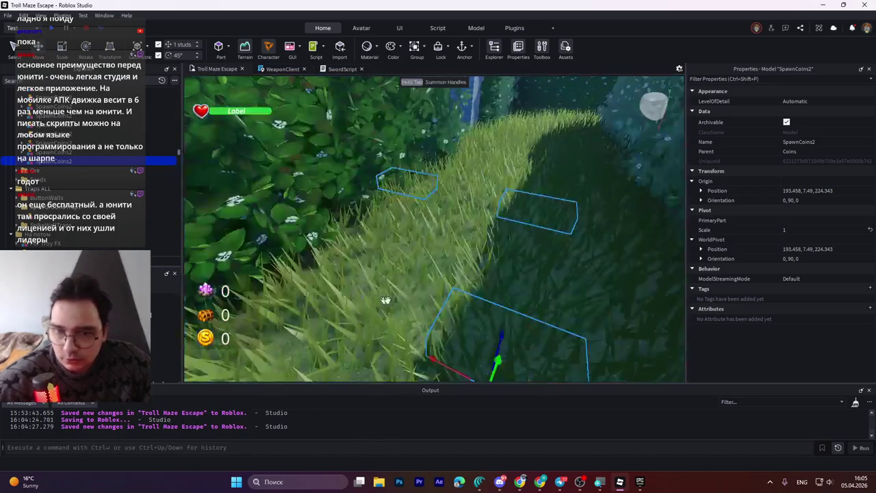
scroll(390, 299, "down", 5)
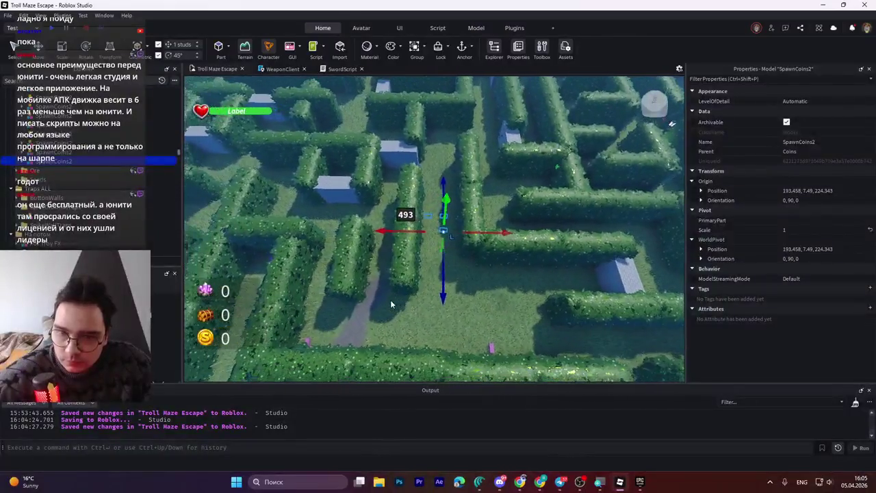
scroll(390, 299, "up", 5)
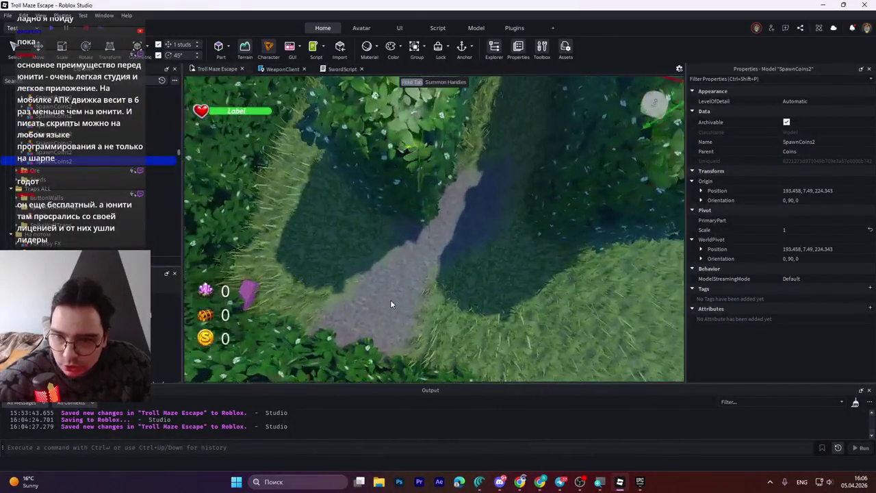
scroll(392, 297, "down", 5)
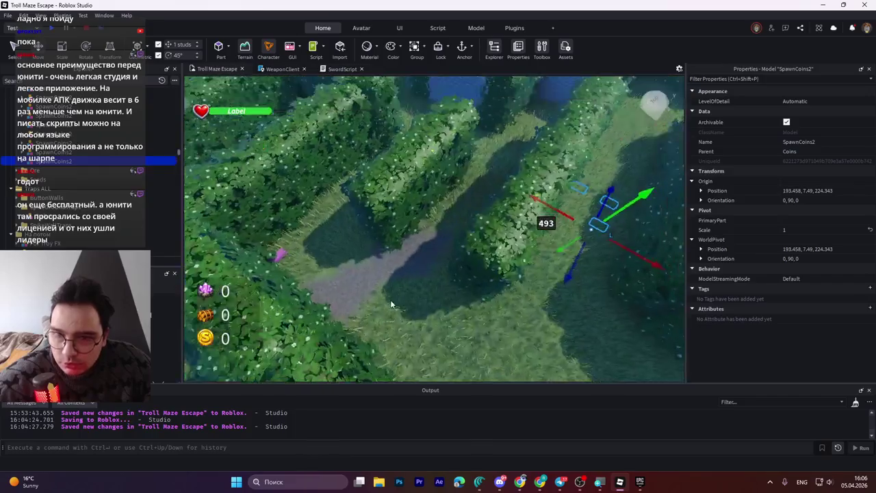
scroll(390, 299, "up", 3)
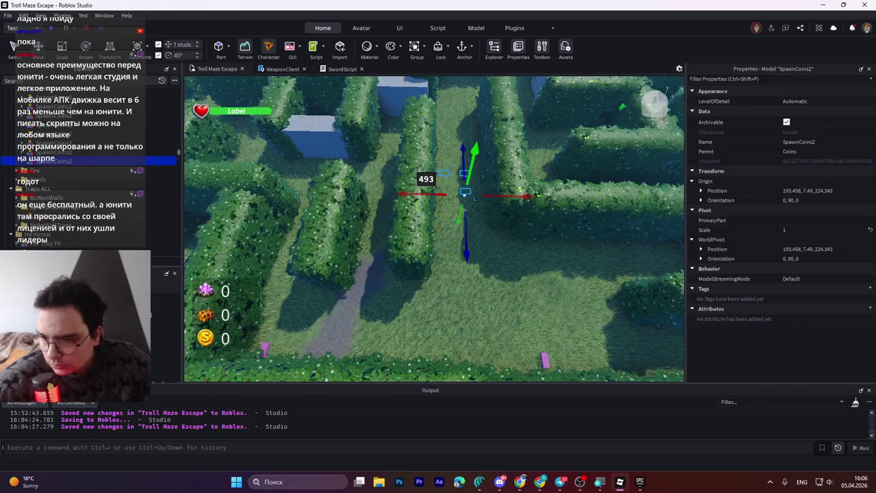
key("ctrl+1")
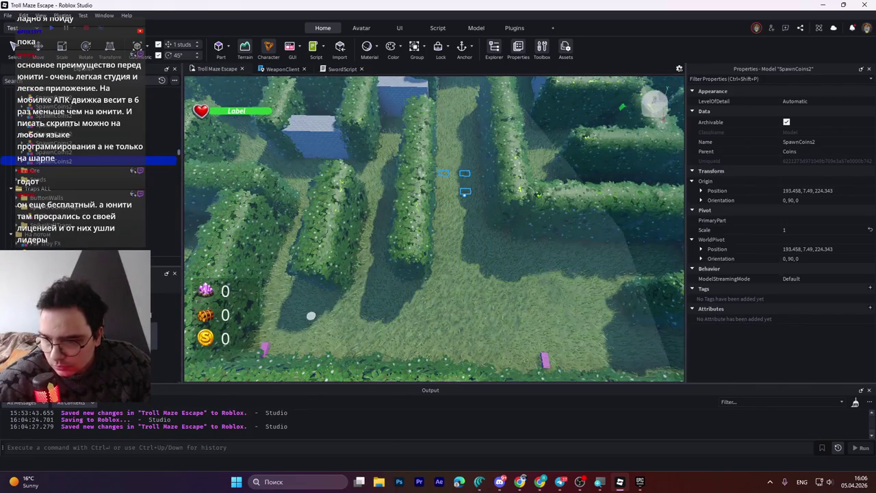
key("ctrl+z")
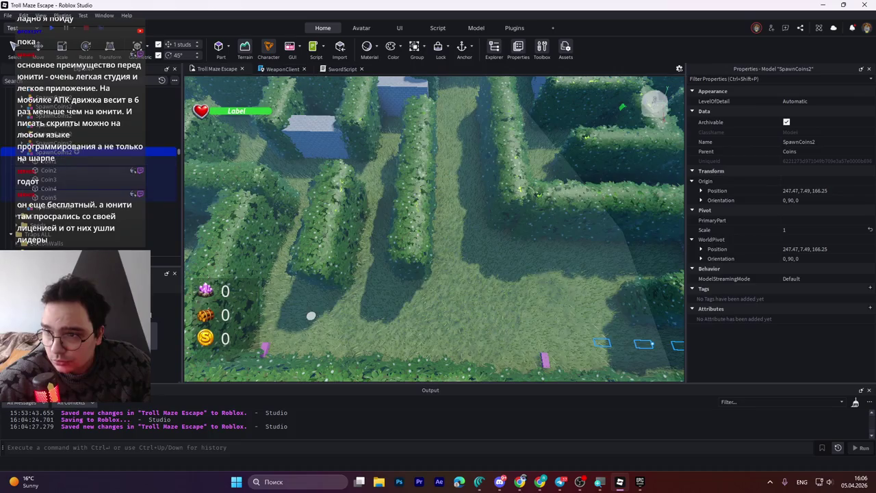
left_click(40, 160)
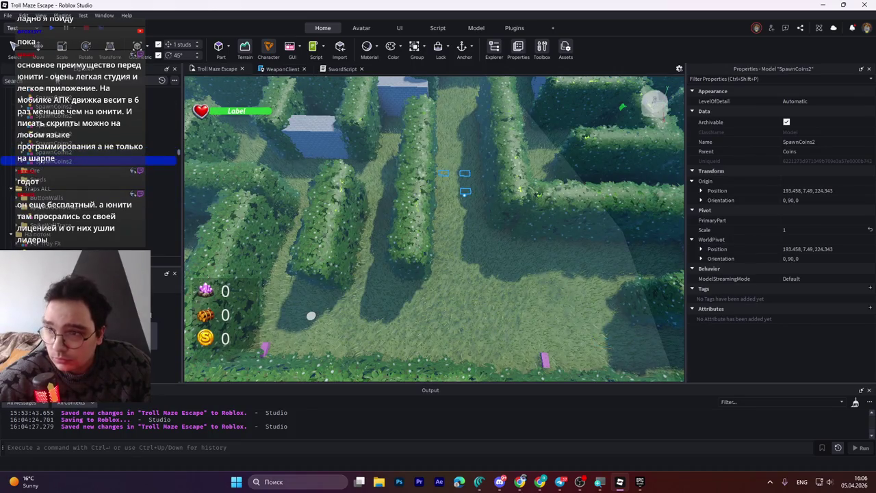
scroll(465, 206, "up", 3)
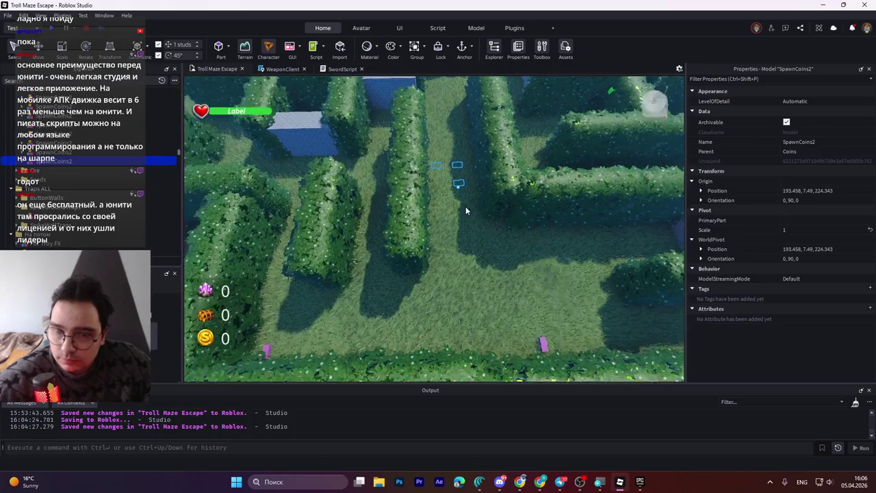
- Move the coin group 48 studs into the corridor, nudge it 3 studs, and turn it 90°
key("ctrl+2")
mouse_move(472, 233)
left_mouse_down()
mouse_move(451, 278)
mouse_move(449, 376)
left_mouse_up()
left_click_drag(514, 311, 505, 293)
key("ctrl+4")
left_click_drag(450, 265, 541, 277)
- Slide the group about 16 studs down the corridor and nudge it between the hedges
key("ctrl+2")
left_click_drag(504, 312, 458, 305)
left_click_drag(422, 274, 431, 234)
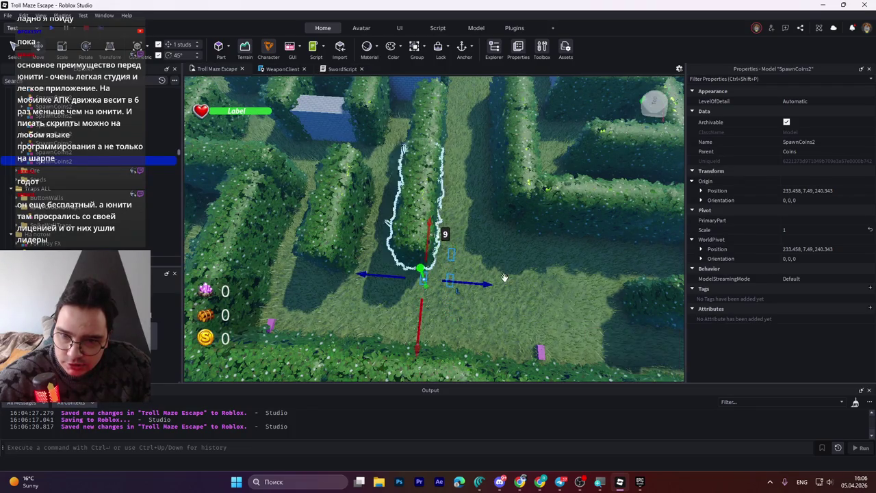
left_click_drag(483, 282, 480, 282)
key("a")
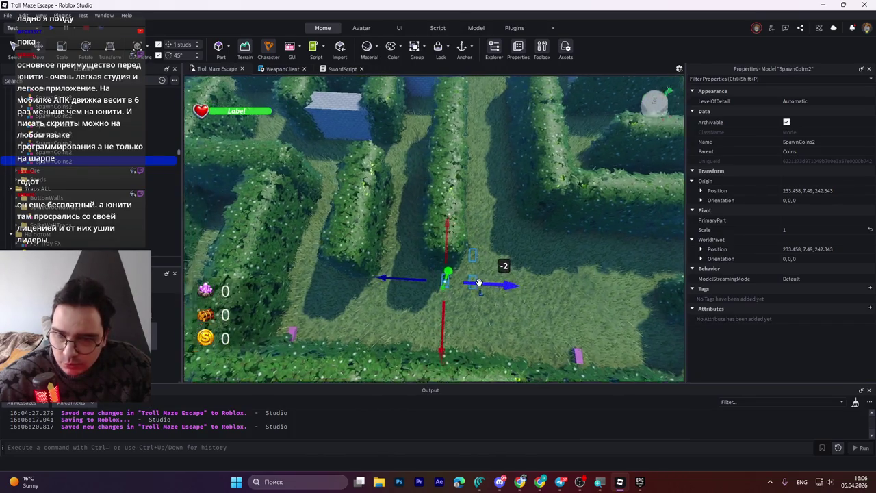
mouse_move(492, 289)
left_mouse_down()
mouse_move(431, 291)
mouse_move(418, 313)
mouse_move(364, 340)
mouse_move(391, 344)
mouse_move(378, 330)
left_mouse_up()
key("ctrl+2")
key("ctrl+2")
left_click_drag(395, 258, 407, 224)
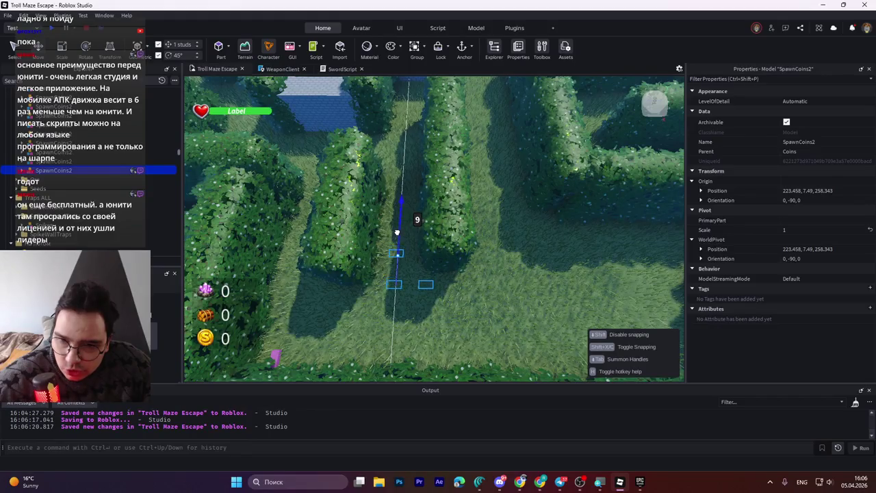
left_click_drag(404, 228, 404, 232)
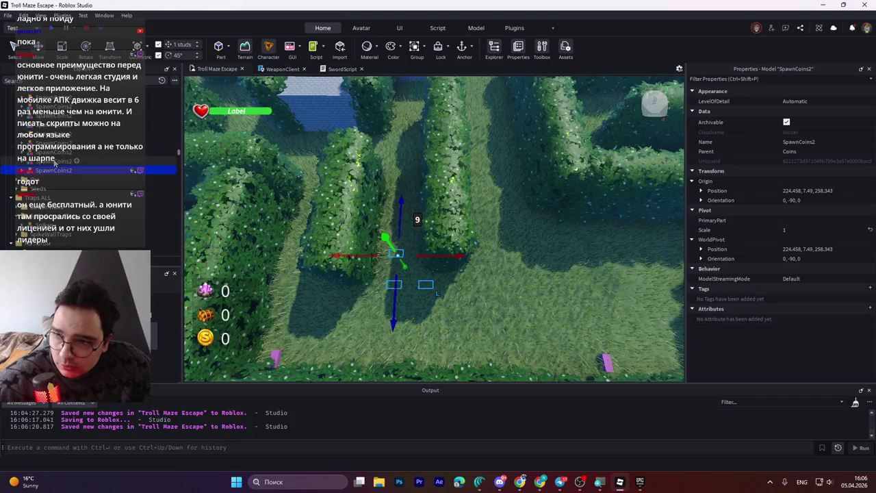
- Shift the group 4 studs to 224.458, 7.49, 254.343, then expand it and select Coin3
left_click(53, 169, "ctrl")
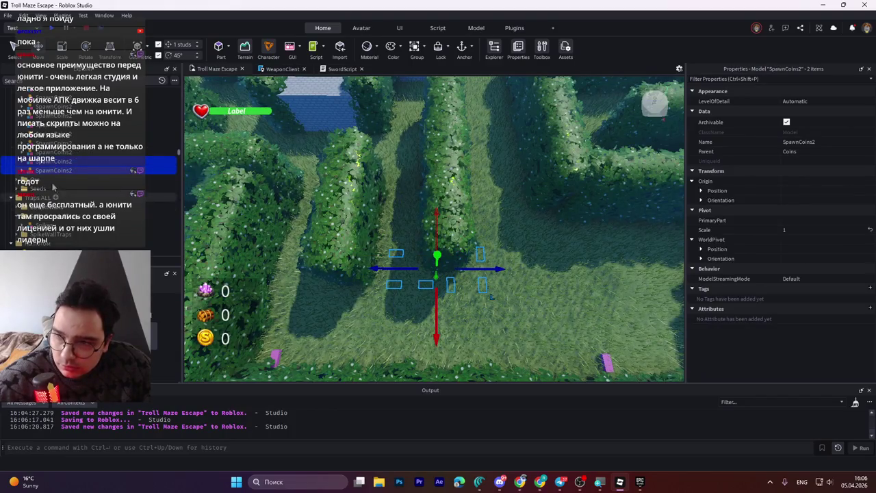
left_click(51, 170)
left_click_drag(454, 257, 465, 258)
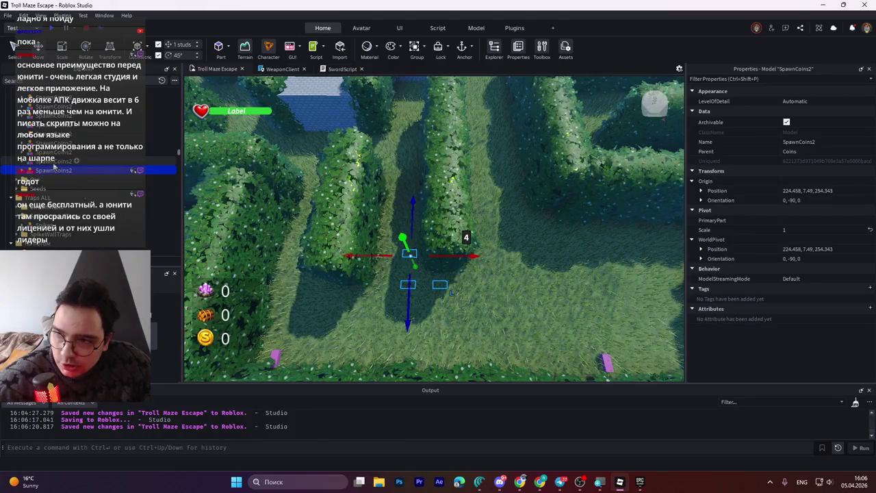
left_click(53, 165, "ctrl")
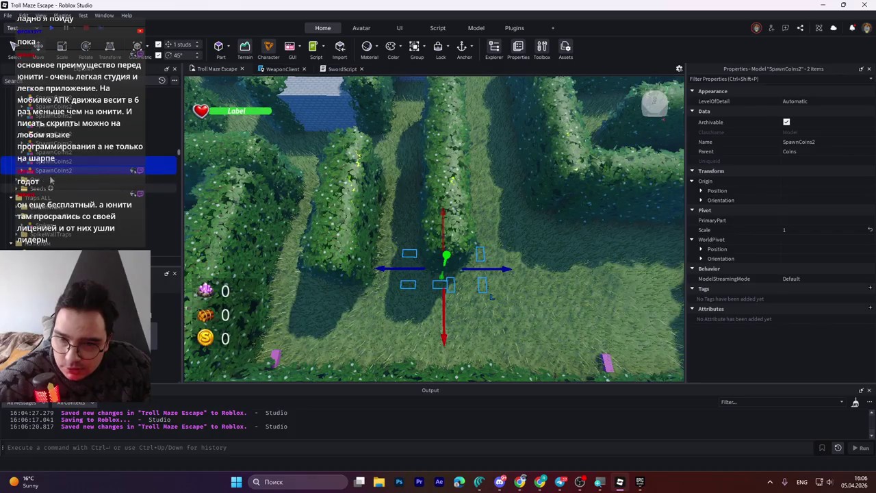
left_click(21, 170)
left_click(46, 189)
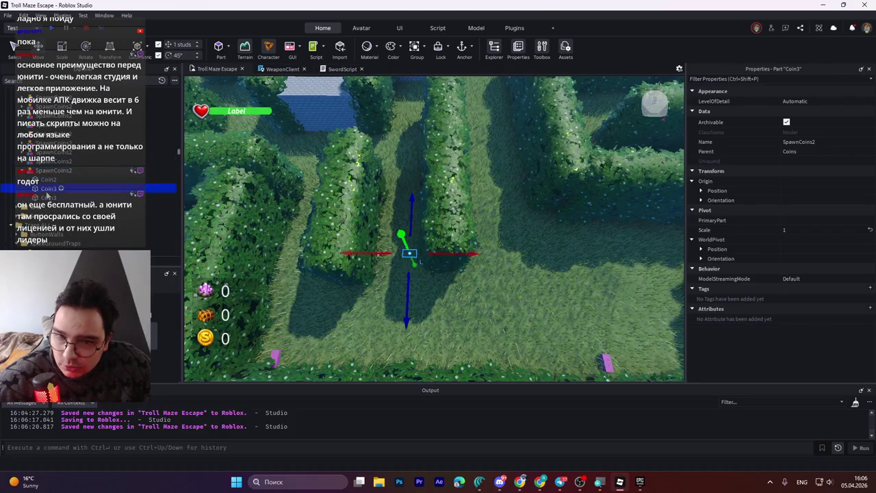
- Delete Coin2 from SpawnCoins2, collapse the group, and reselect it
left_click(46, 180)
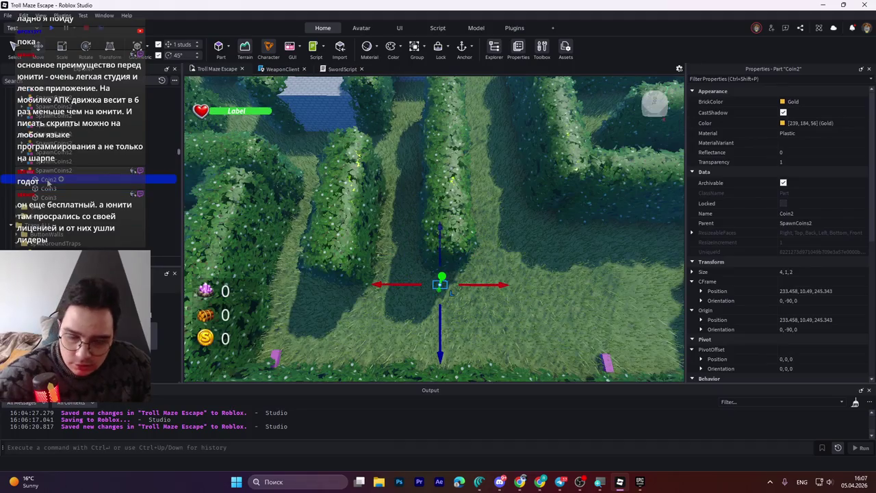
key("Delete")
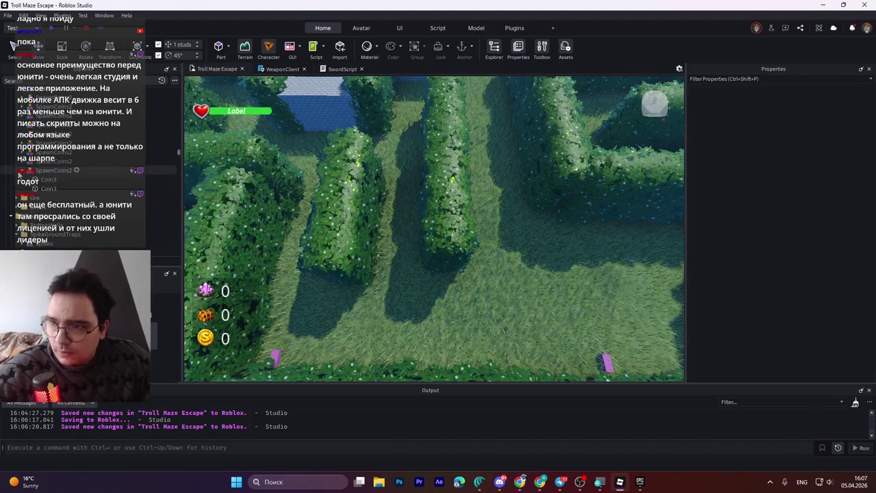
left_click(22, 170)
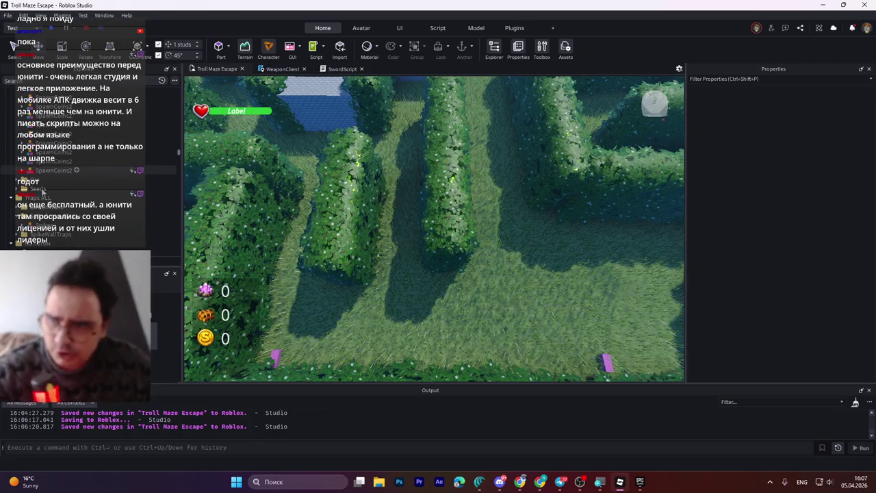
left_click(54, 170)
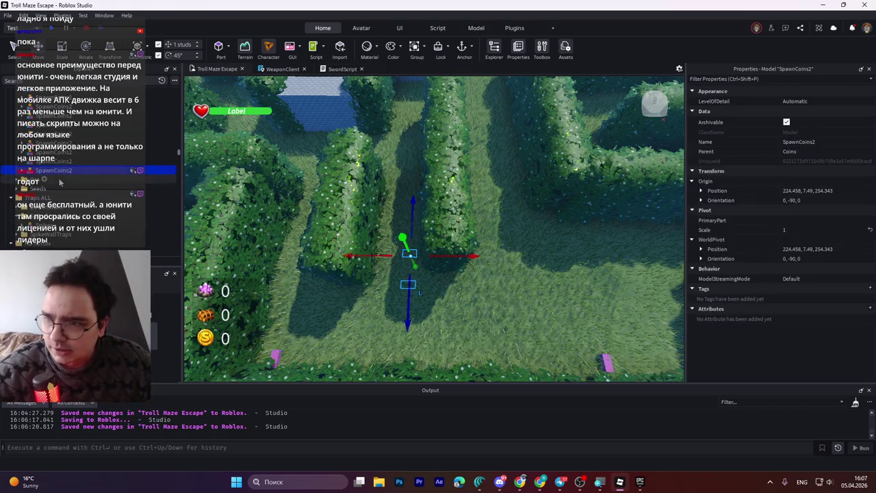
- Select the other SpawnCoins2 group and bring it into view
scroll(405, 213, "down", 5)
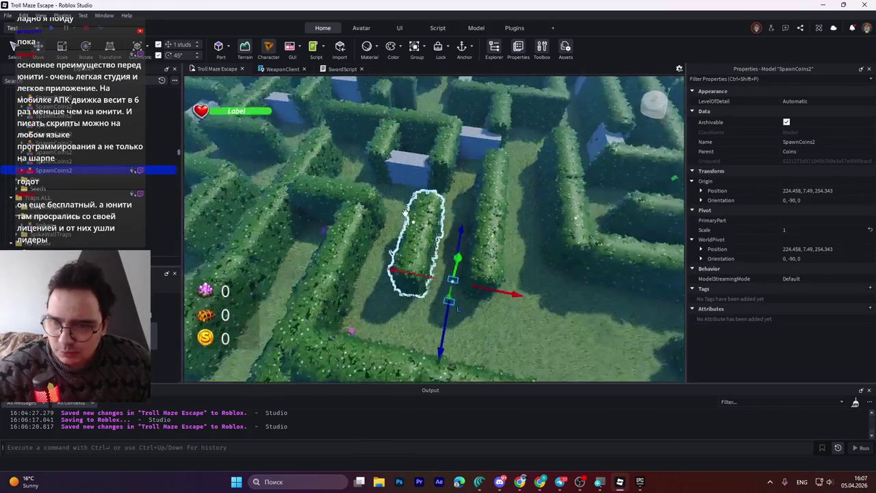
scroll(405, 212, "up", 5)
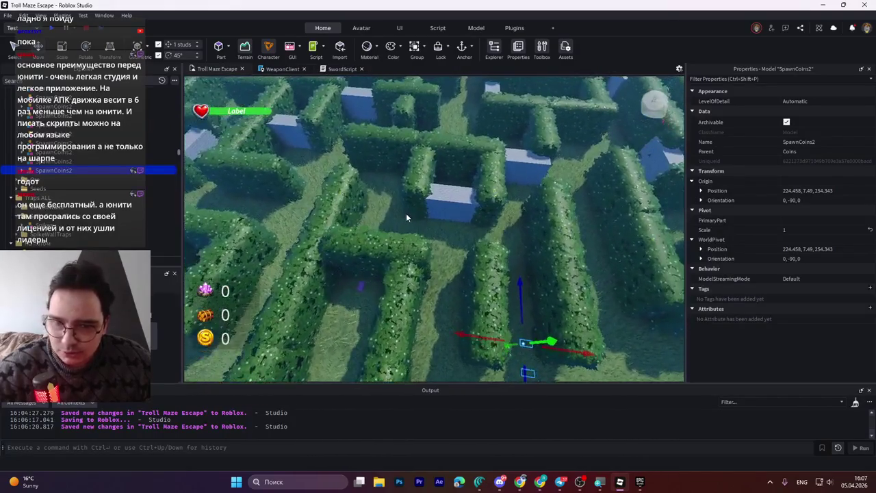
left_click(69, 160)
key("f")
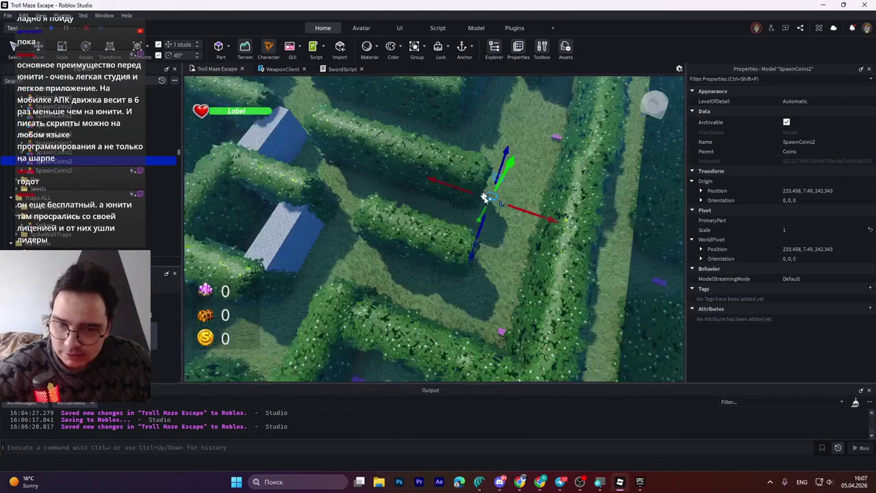
key("a")
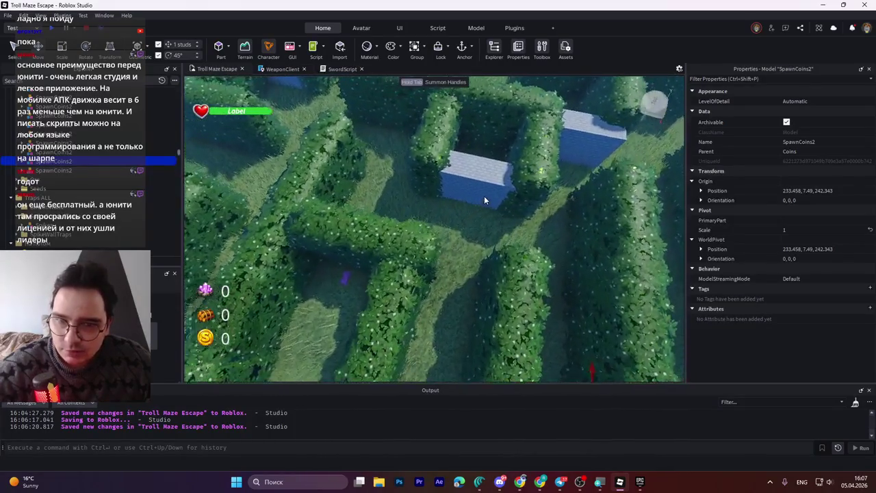
key("d")
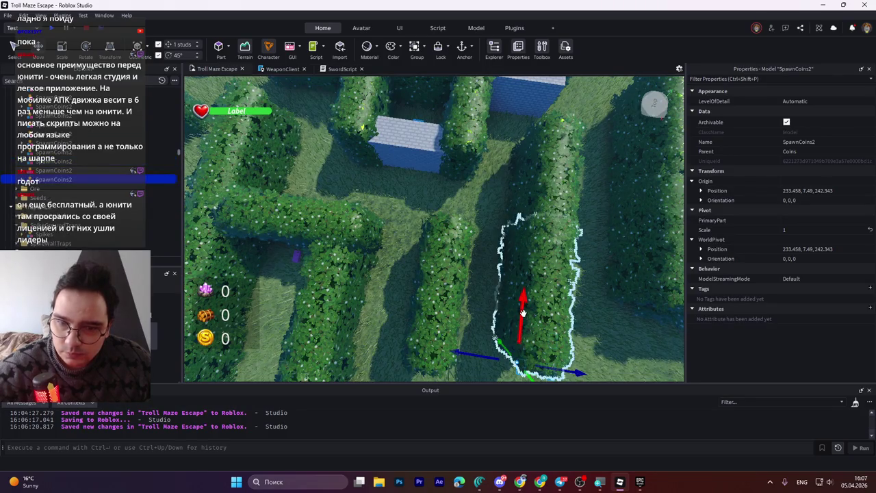
- Move the group 38 and 50 studs into a new corridor, set at 198.458, 7.49, 287.343 turned 90°
left_click_drag(522, 313, 531, 229)
mouse_move(585, 255)
left_mouse_down()
mouse_move(404, 229)
mouse_move(438, 230)
mouse_move(443, 247)
mouse_move(469, 210)
mouse_move(438, 211)
mouse_move(441, 230)
left_mouse_up()
key("ctrl+4")
key("ctrl+2")
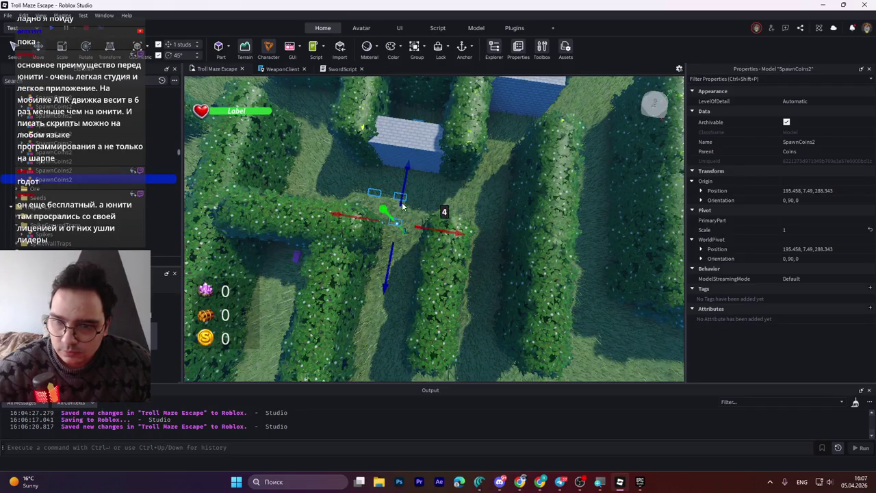
mouse_move(403, 185)
left_mouse_down()
mouse_move(424, 239)
mouse_move(434, 239)
left_mouse_up()
left_click_drag(405, 198, 408, 197)
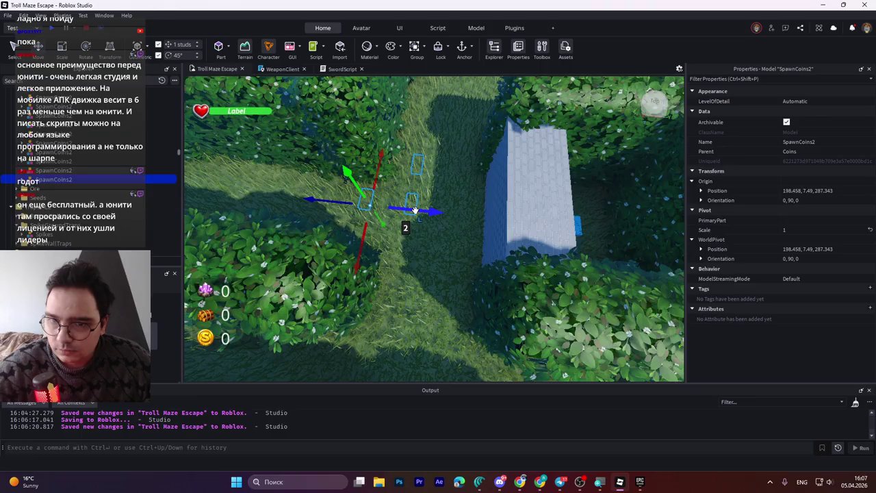
key("Delete")
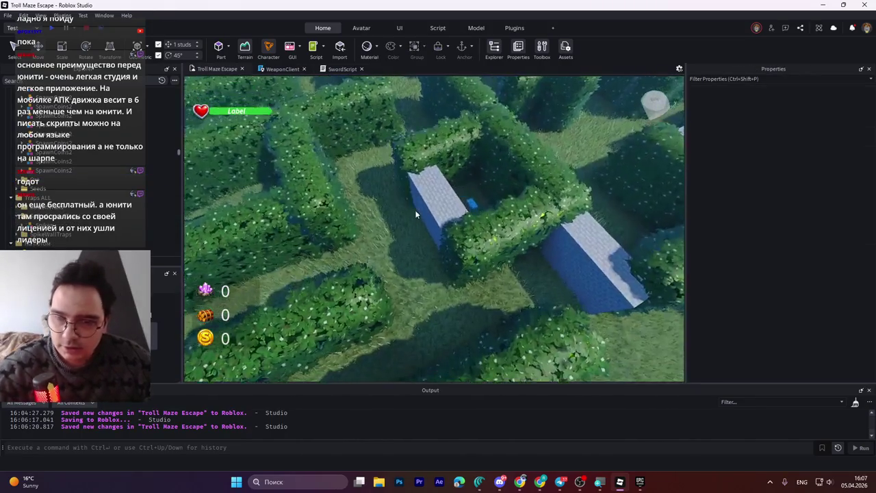
- Move the coin group 27 studs up the corner corridor, turn it, adjust it 7 and 4 studs, and save
mouse_move(375, 253)
left_mouse_down()
mouse_move(367, 159)
mouse_move(433, 213)
mouse_move(411, 250)
mouse_move(223, 253)
left_mouse_up()
key("ctrl+4")
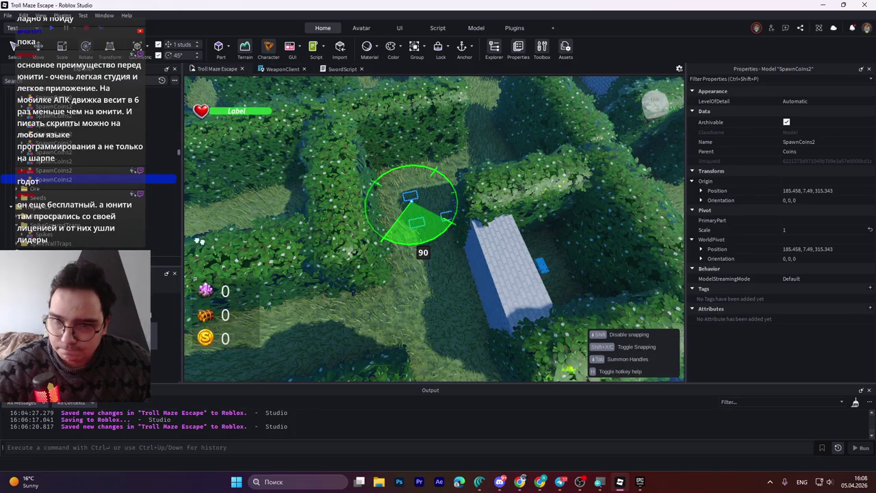
left_click_drag(251, 145, 252, 145)
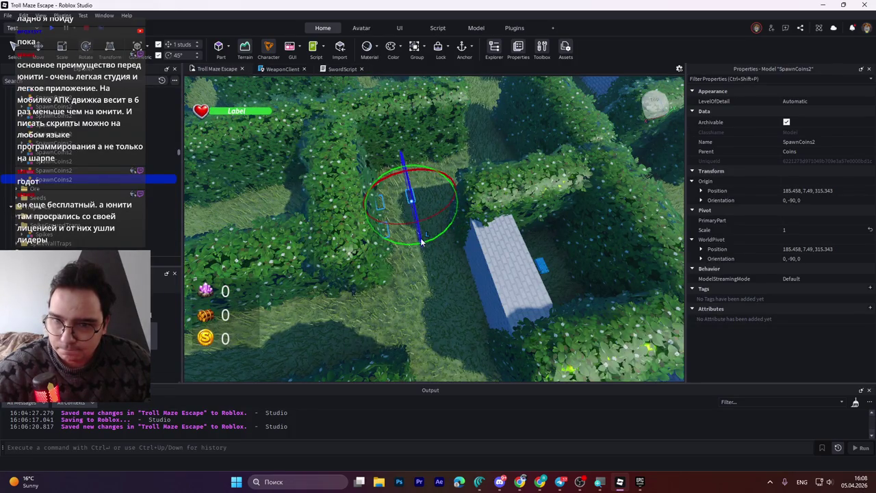
key("ctrl+2")
left_click_drag(423, 244, 427, 219)
left_click_drag(442, 174, 454, 174)
scroll(420, 204, "up", 5)
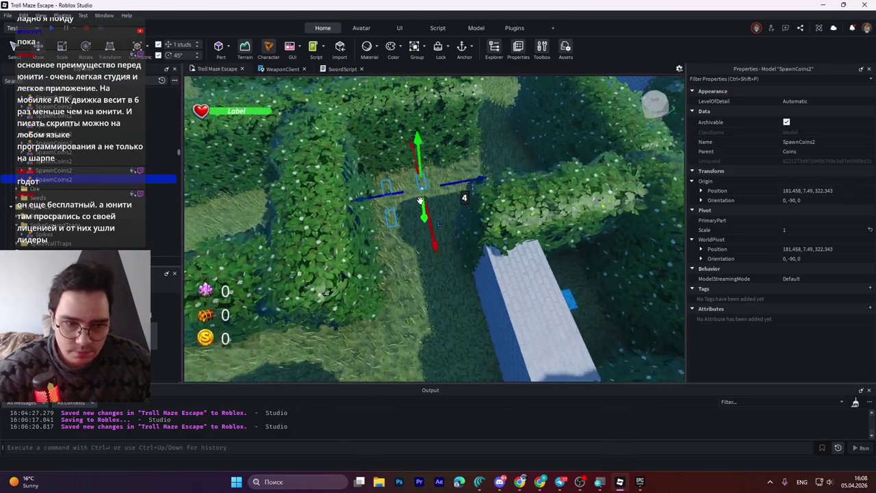
scroll(421, 202, "up", 2)
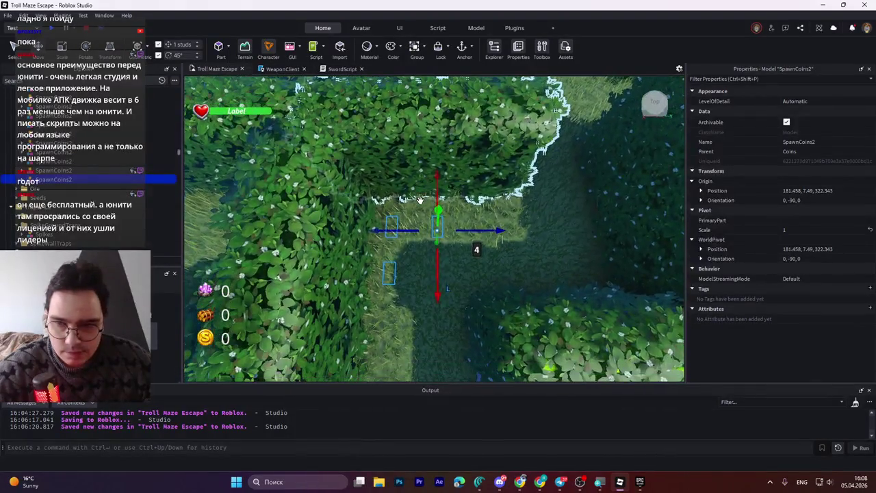
key("ctrl+s")
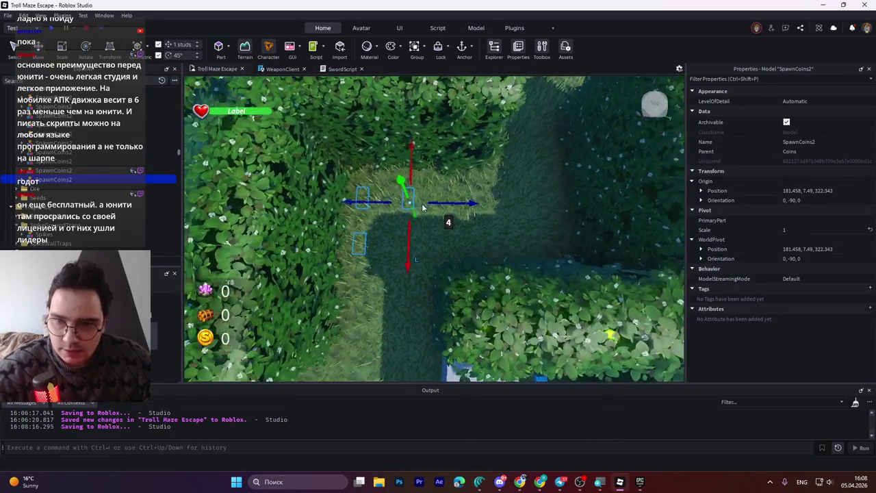
- Duplicate the group, move the copy 20 studs into the next corridor, rotate it, and adjust 8 studs
key("ctrl+d")
left_click_drag(432, 210, 538, 214)
scroll(537, 210, "up", 2)
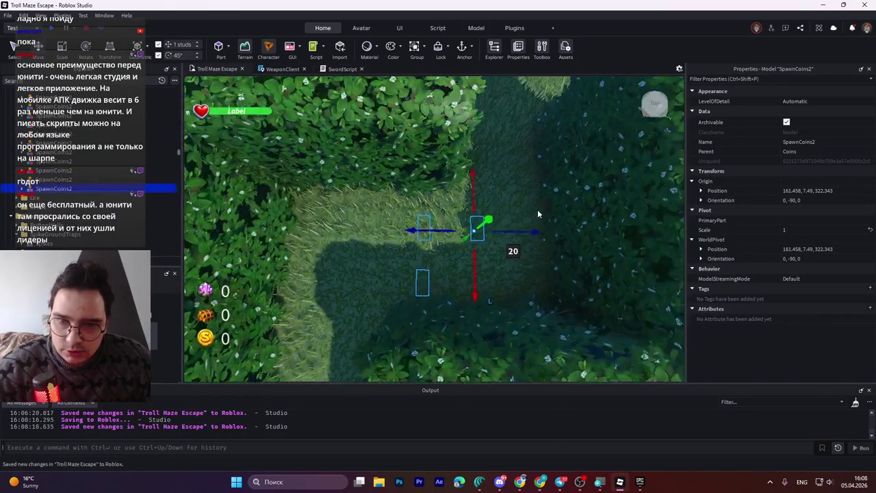
right_click(538, 210)
key("ctrl+r")
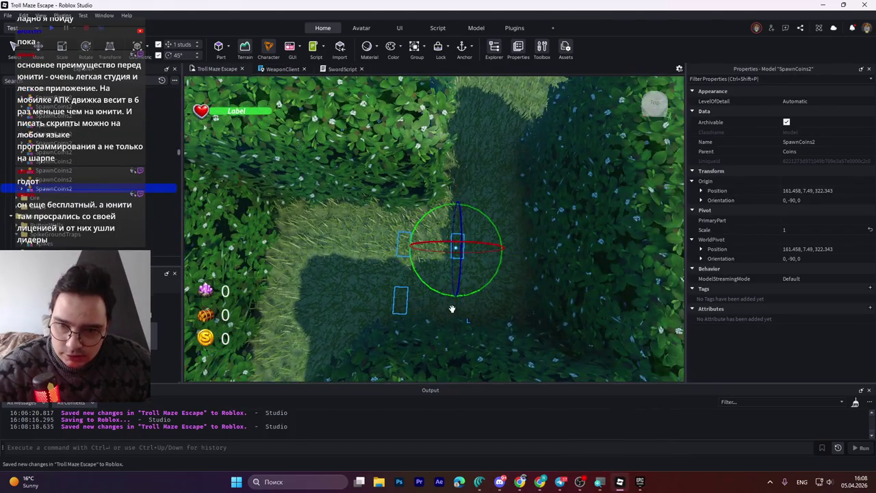
mouse_move(470, 290)
left_mouse_down()
mouse_move(495, 290)
mouse_move(509, 112)
mouse_move(370, 321)
mouse_move(411, 274)
left_mouse_up()
key("ctrl+2")
left_click_drag(456, 209, 452, 249)
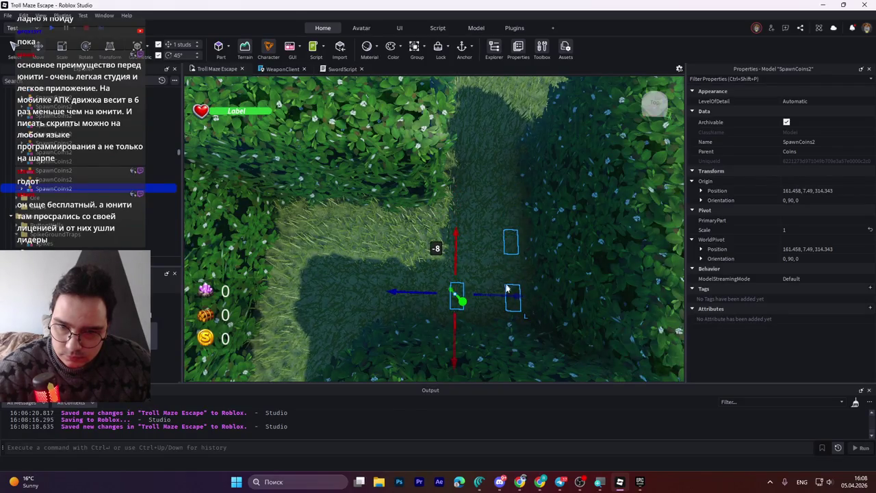
left_click_drag(507, 296, 498, 296)
scroll(457, 226, "down", 5)
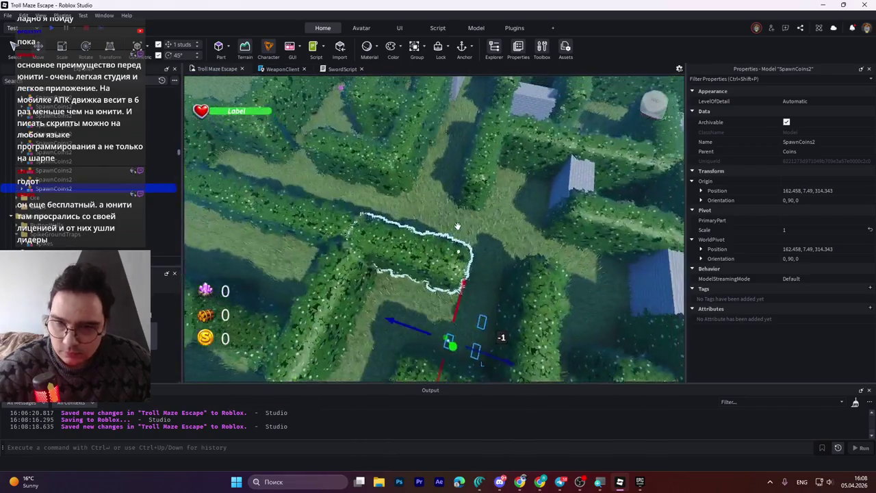
scroll(458, 226, "down", 4)
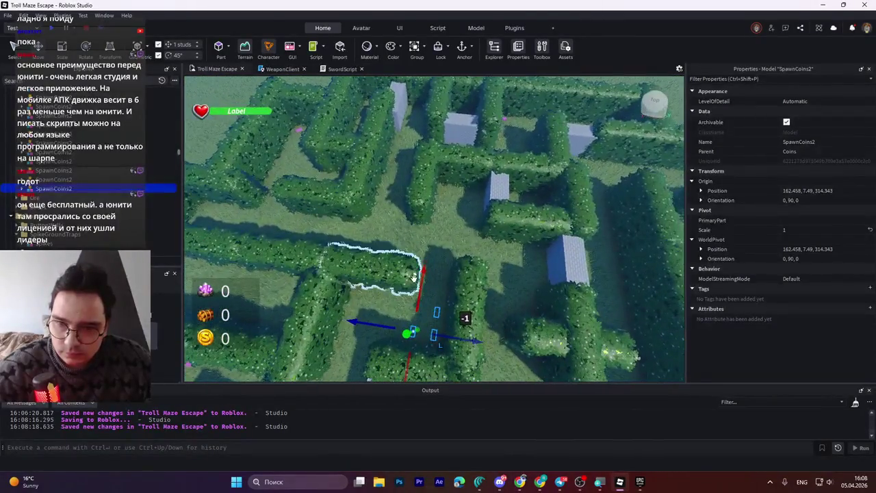
- Duplicate again and move the new copy 45 studs up the maze, turned to 0, -90, 0
key("ctrl+d")
mouse_move(423, 280)
left_mouse_down()
mouse_move(420, 270)
mouse_move(449, 246)
mouse_move(446, 273)
mouse_move(479, 283)
mouse_move(481, 123)
mouse_move(388, 112)
left_mouse_up()
key("ctrl+4")
left_click_drag(418, 156, 419, 156)
key("ctrl+2")
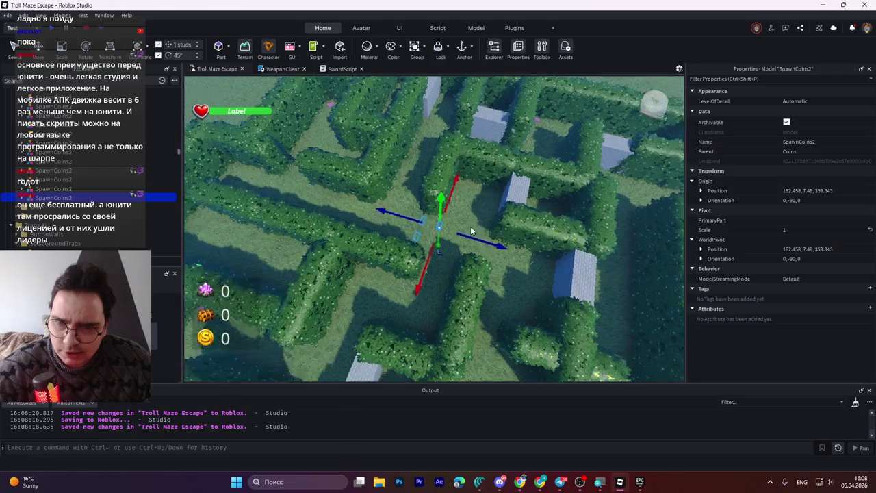
- Shift the copy 28 studs along the corridor, nudge it back one stud, and save the place
scroll(438, 213, "up", 8)
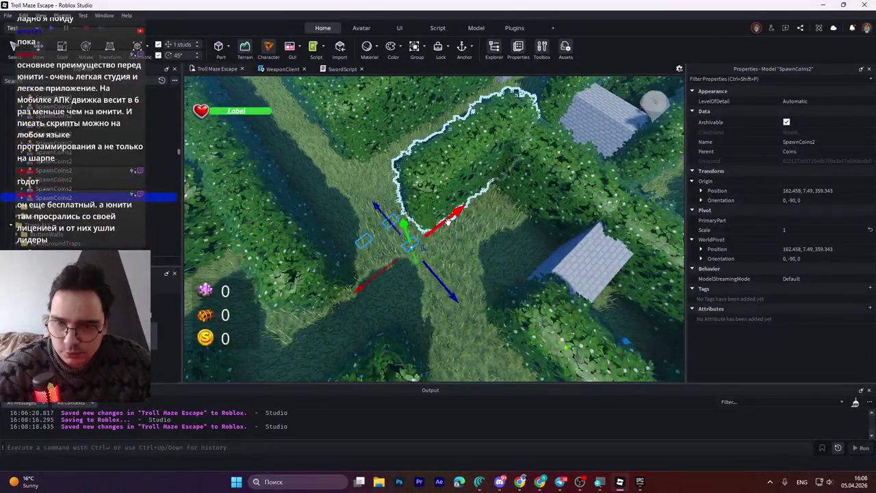
mouse_move(460, 215)
left_mouse_down()
mouse_move(525, 182)
mouse_move(502, 237)
mouse_move(525, 193)
mouse_move(450, 237)
left_mouse_up()
left_click_drag(494, 292, 458, 274)
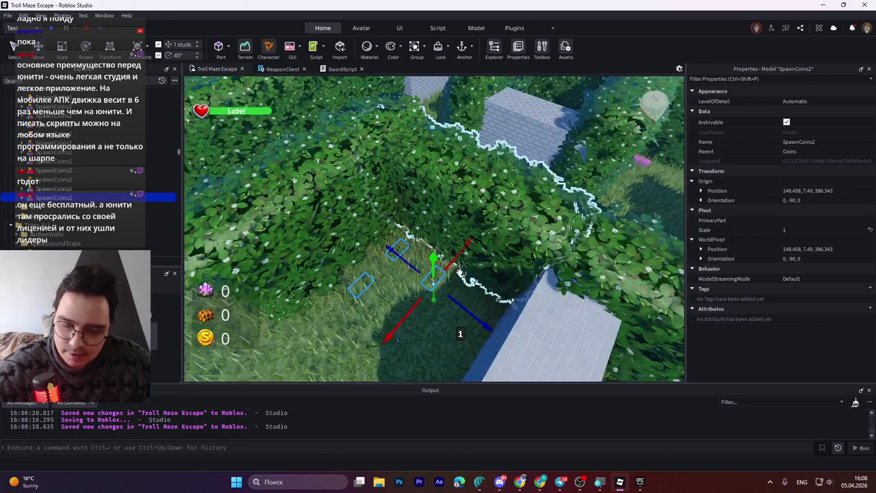
key("ctrl+s")
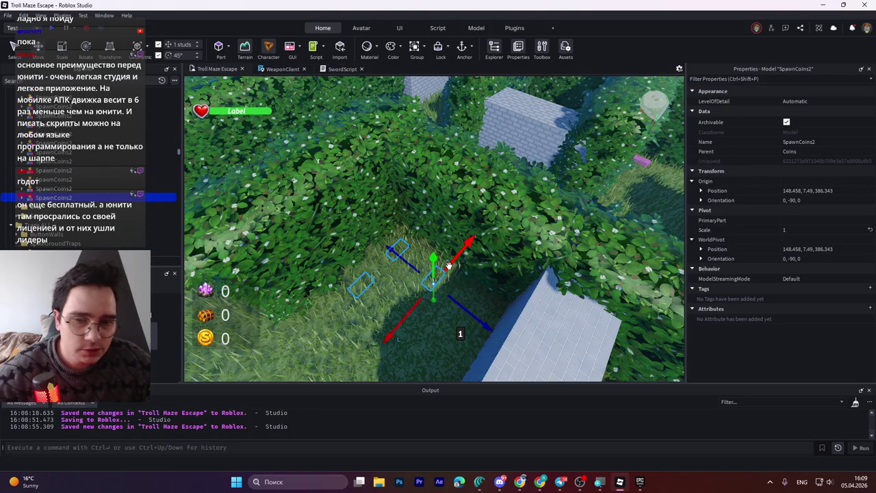
- Slide the coin group further along its corridor to 148.458, 7.49, 413.343
scroll(448, 266, "down", 5)
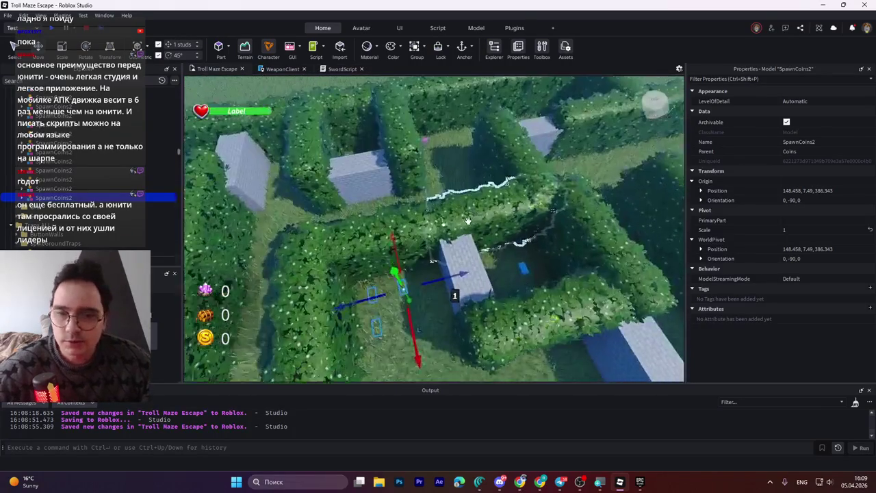
key("w")
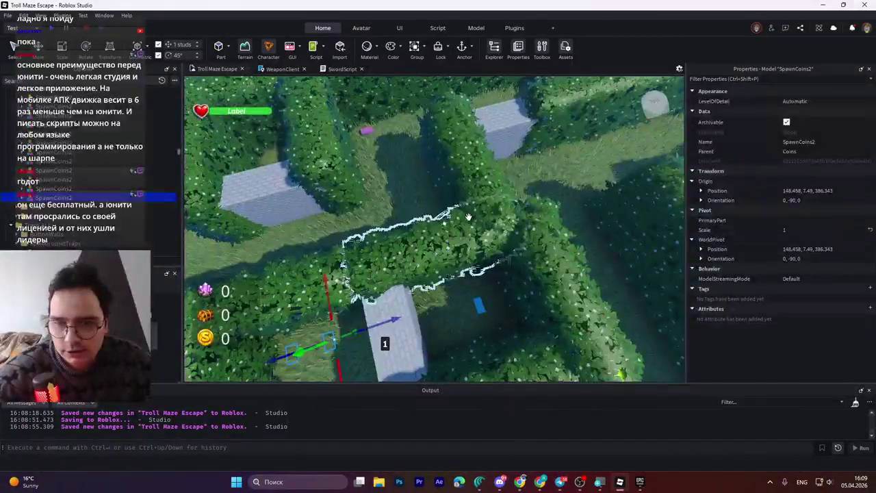
key("w")
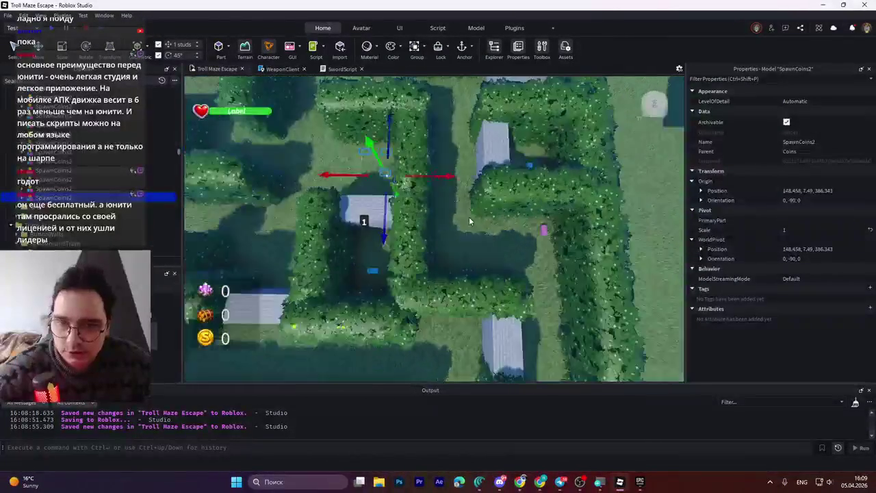
key("w")
left_click_drag(437, 160, 494, 174)
key("ctrl+2")
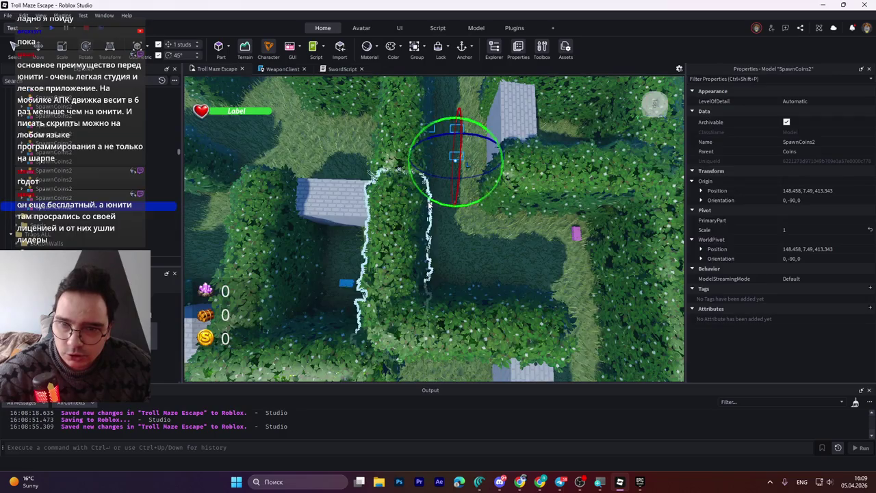
- Rotate the coin group to 0, 90, 0 along its corridor and nudge it 2 studs sideways
mouse_move(432, 199)
left_mouse_down()
mouse_move(685, 167)
mouse_move(718, 65)
left_mouse_up()
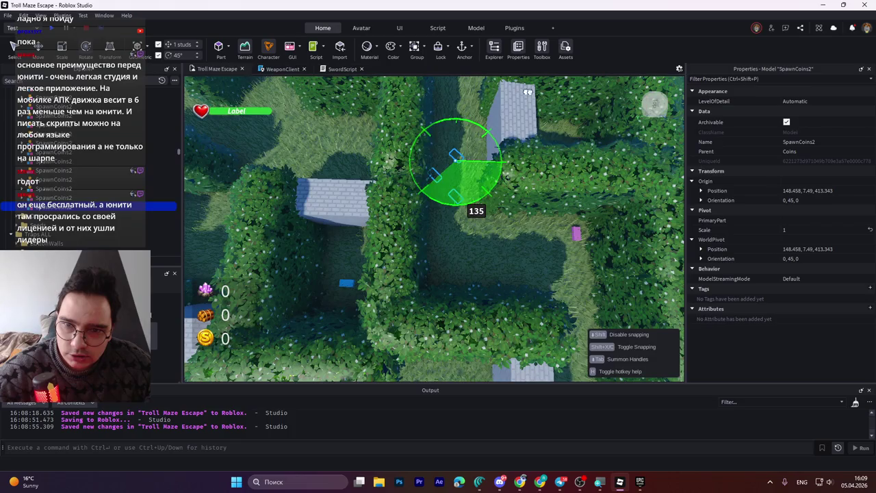
left_click_drag(603, 90, 595, 96)
mouse_move(442, 204)
left_mouse_down()
mouse_move(487, 199)
mouse_move(464, 180)
mouse_move(455, 289)
mouse_move(467, 291)
mouse_move(449, 301)
mouse_move(462, 292)
left_mouse_up()
key("ctrl+2")
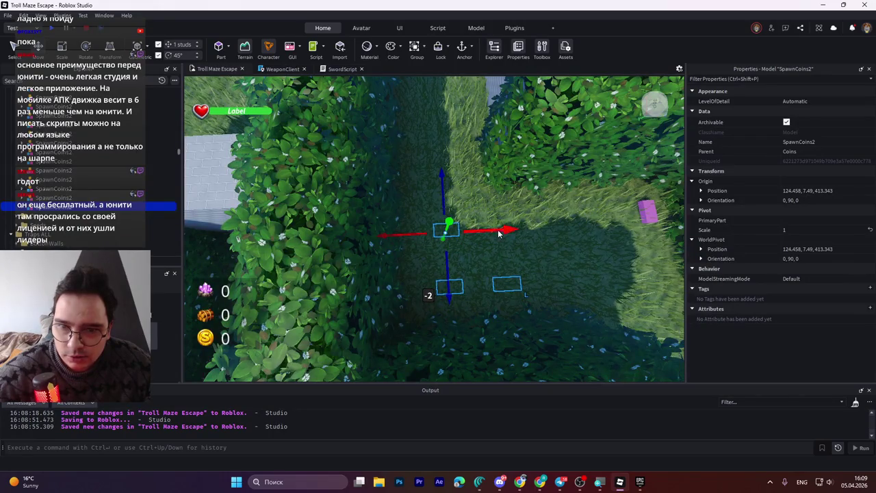
left_click_drag(498, 233, 486, 227)
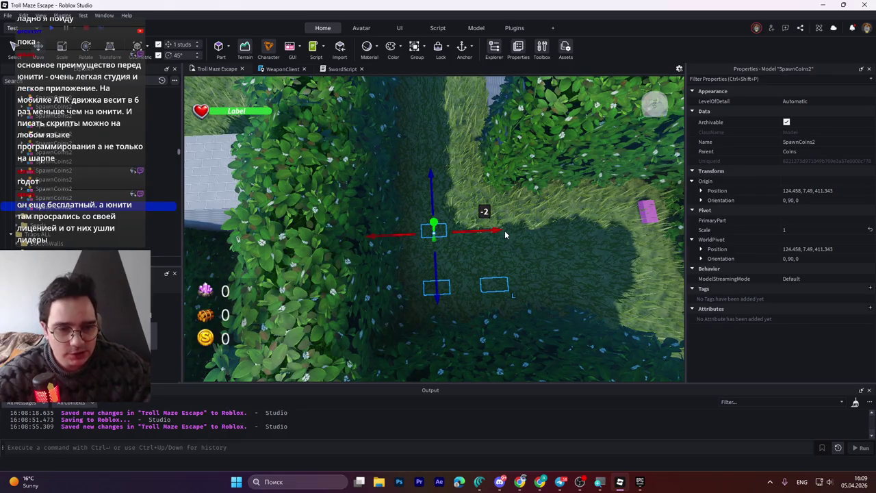
- Select another SpawnCoins2 coin group on the far side of the maze
key("alt+Tab")
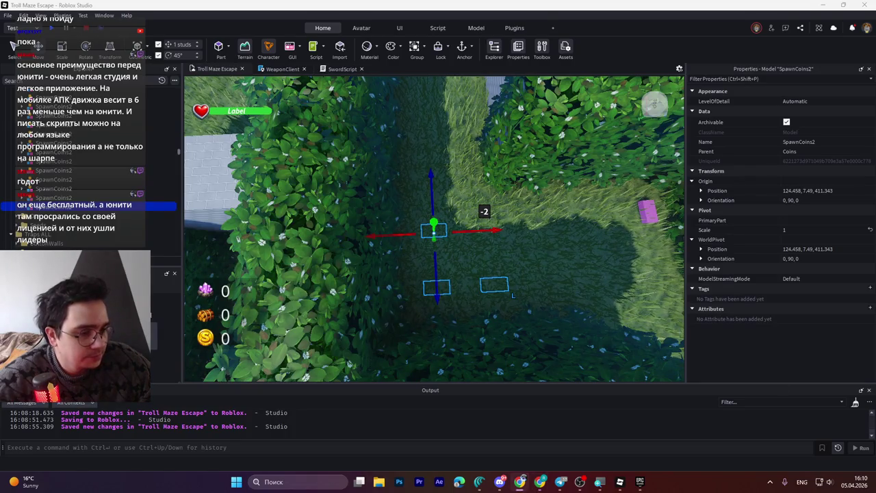
key("d")
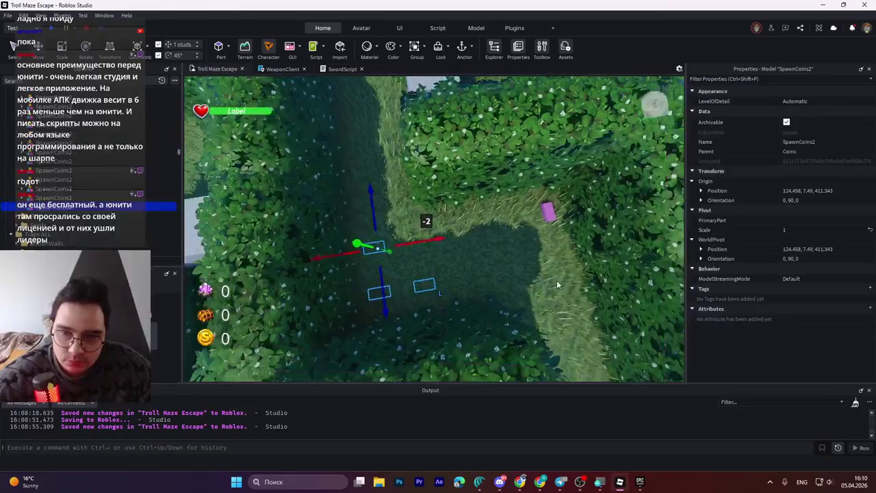
key("w")
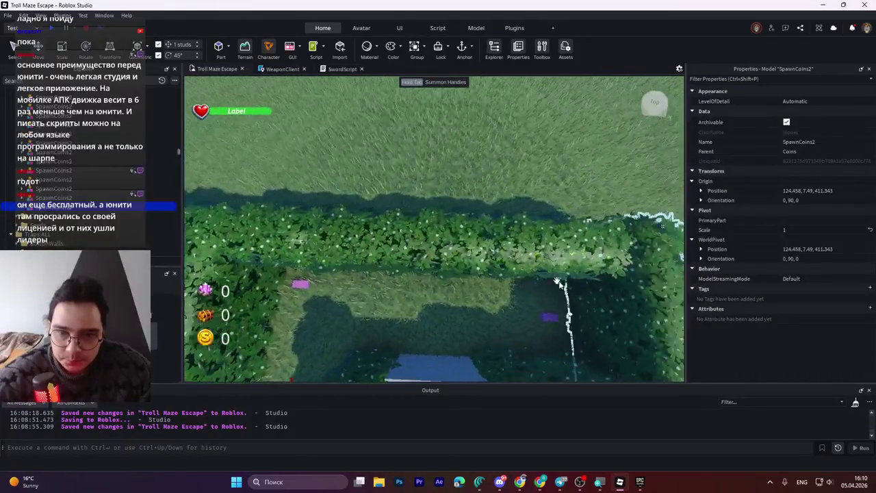
scroll(557, 280, "down", 5)
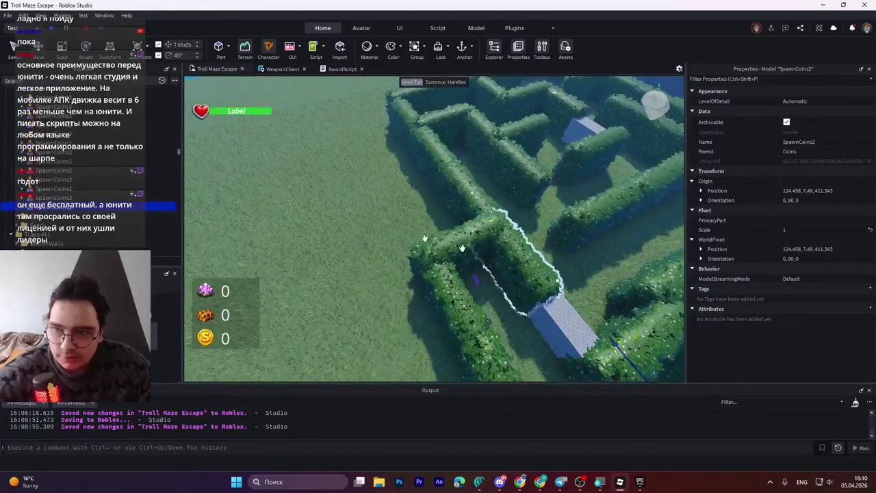
scroll(462, 248, "down", 5)
left_click(396, 161)
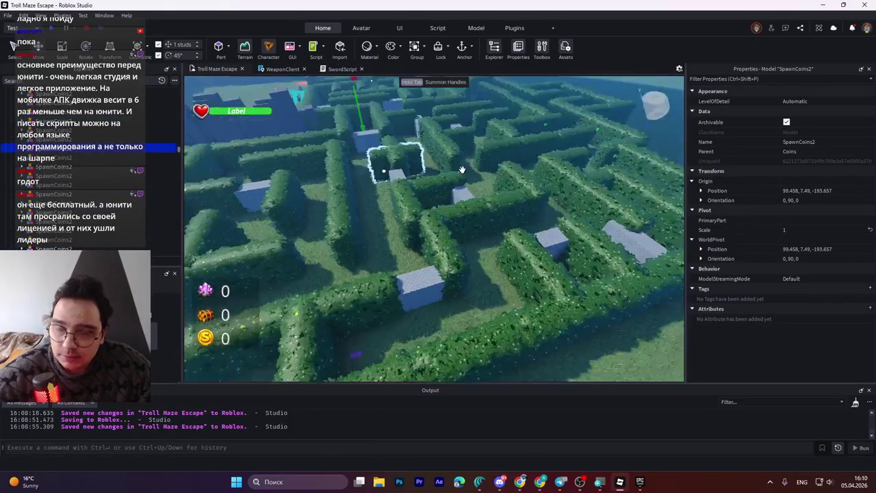
scroll(462, 169, "down", 5)
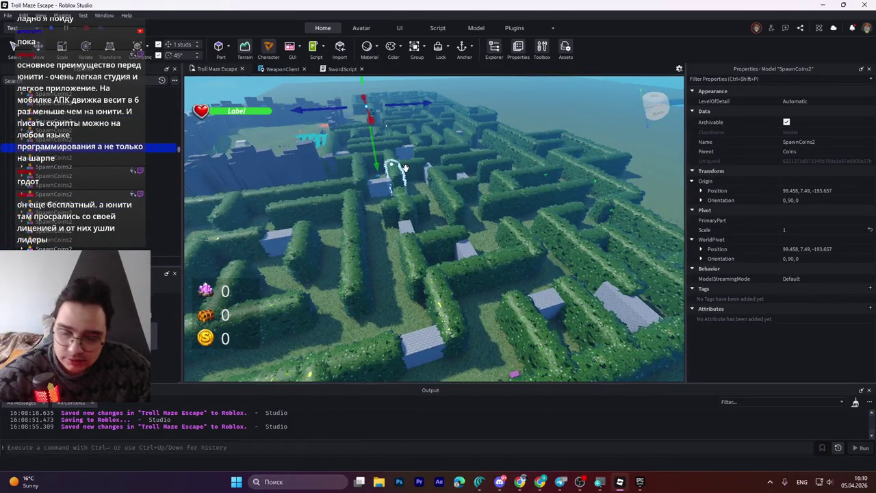
scroll(405, 167, "up", 3)
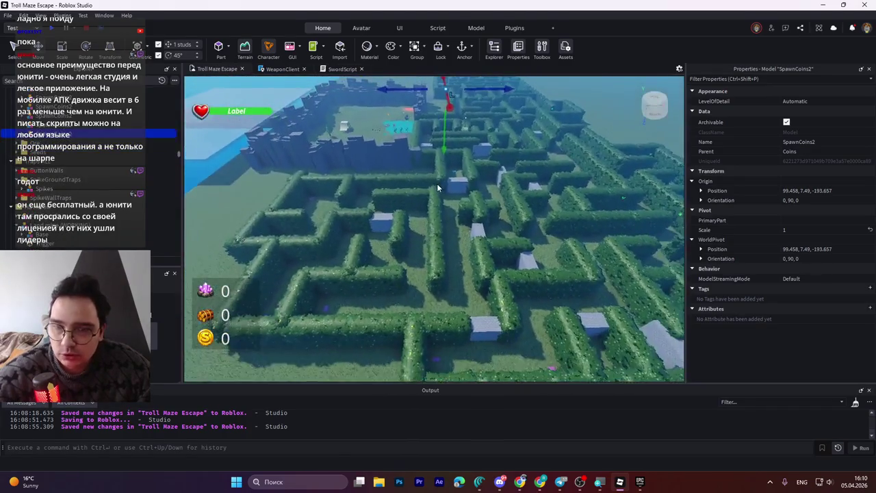
scroll(438, 186, "down", 1)
- Bring that group across the maze into a nearby corridor at 79.458, 7.49, 394.343, facing 0, 180, 0
mouse_move(450, 109)
left_mouse_down()
mouse_move(434, 89)
mouse_move(434, 320)
mouse_move(447, 306)
left_mouse_up()
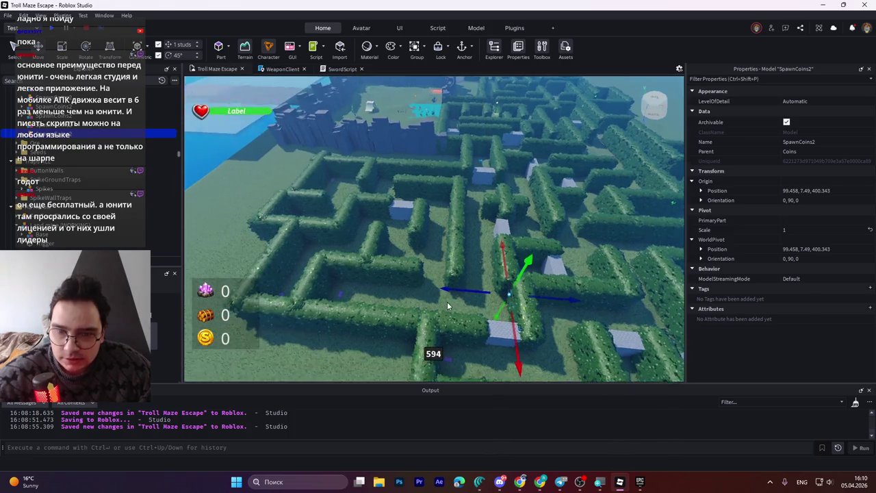
scroll(447, 306, "up", 3)
left_click_drag(498, 276, 450, 276)
scroll(449, 276, "up", 3)
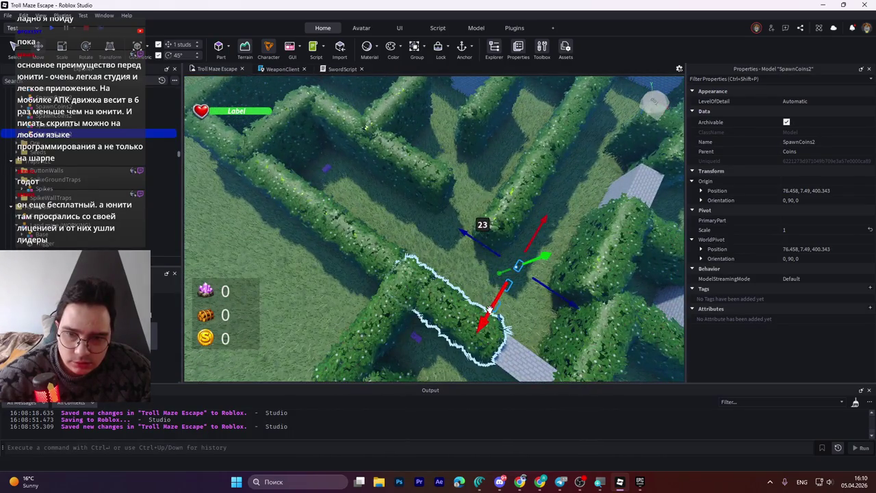
mouse_move(489, 309)
left_mouse_down()
mouse_move(513, 278)
mouse_move(510, 298)
mouse_move(524, 301)
mouse_move(560, 268)
left_mouse_up()
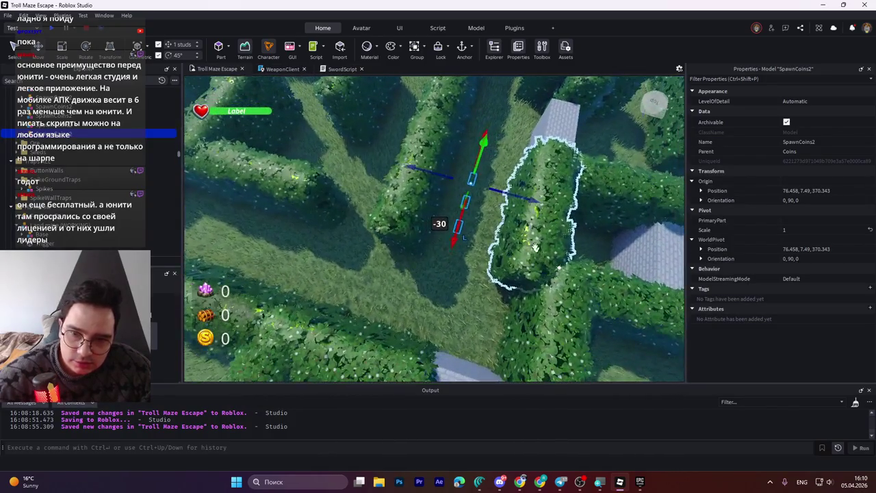
mouse_move(519, 198)
left_mouse_down()
mouse_move(530, 202)
mouse_move(523, 204)
left_mouse_up()
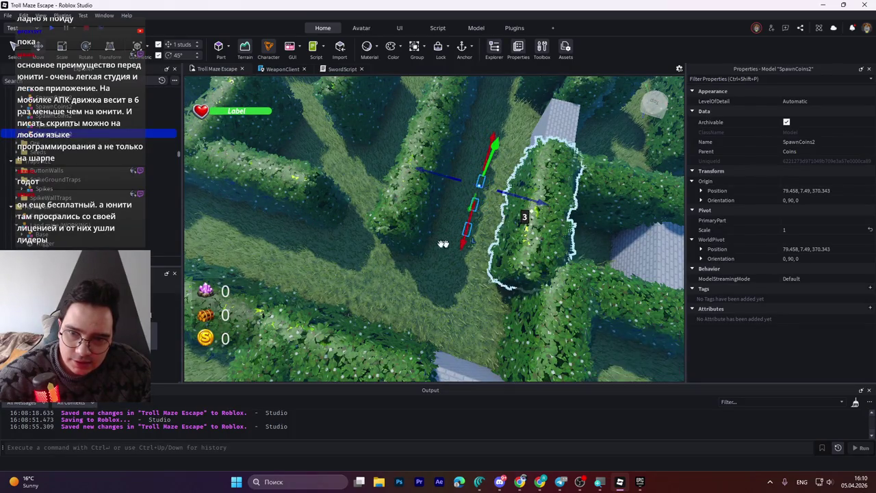
left_click_drag(476, 267, 544, 206)
key("s")
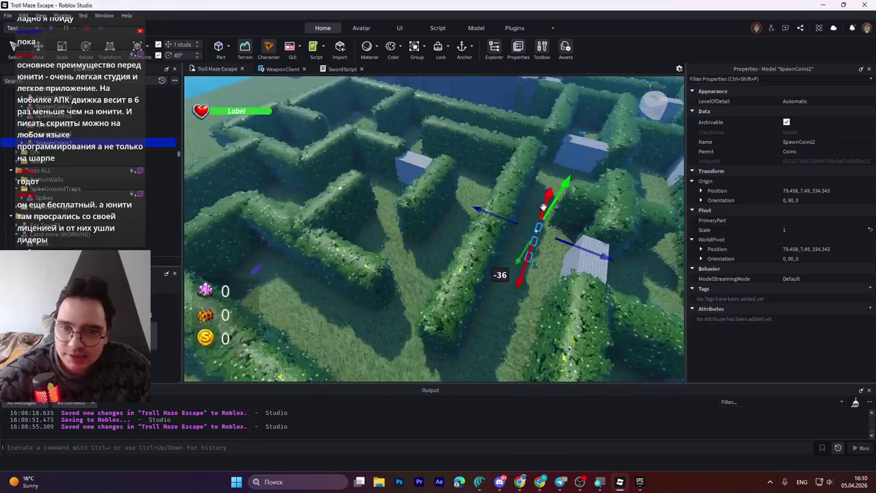
key("s")
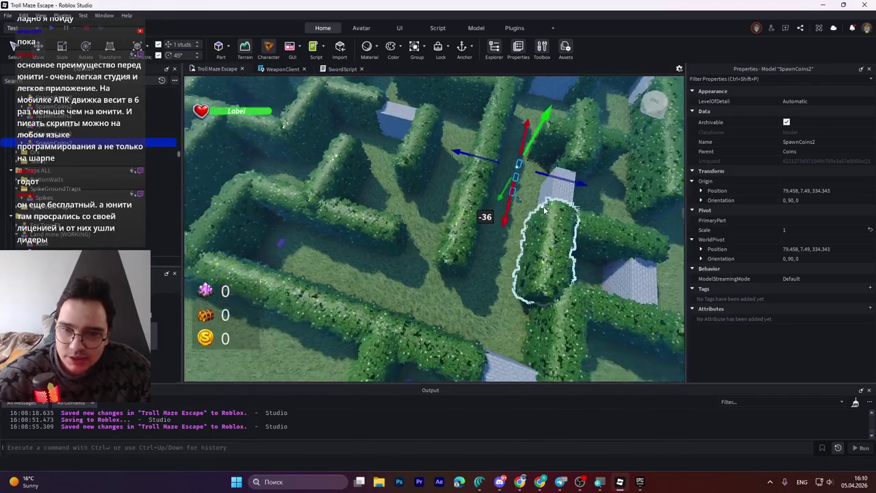
mouse_move(504, 213)
left_mouse_down()
mouse_move(482, 327)
mouse_move(595, 321)
left_mouse_up()
key("ctrl+4")
key("ctrl+2")
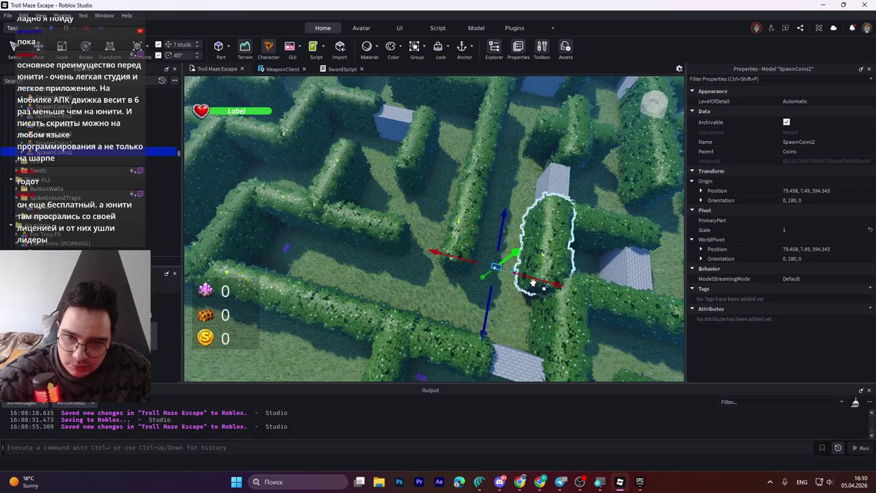
- Move the coin group 37, 18 and 34 studs across the maze into a farther corridor
mouse_move(533, 281)
left_mouse_down()
mouse_move(450, 277)
mouse_move(457, 280)
left_mouse_up()
left_click_drag(413, 295, 395, 340)
scroll(440, 309, "up", 5)
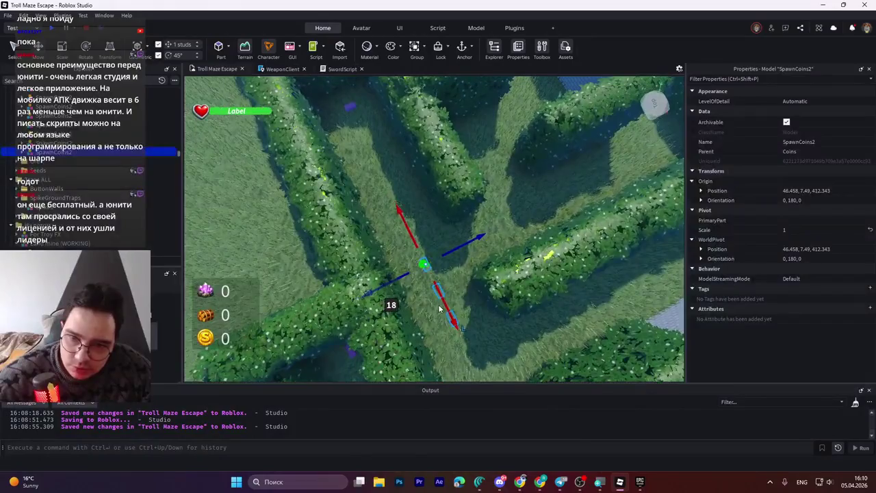
mouse_move(453, 312)
left_mouse_down()
mouse_move(393, 250)
mouse_move(381, 196)
left_mouse_up()
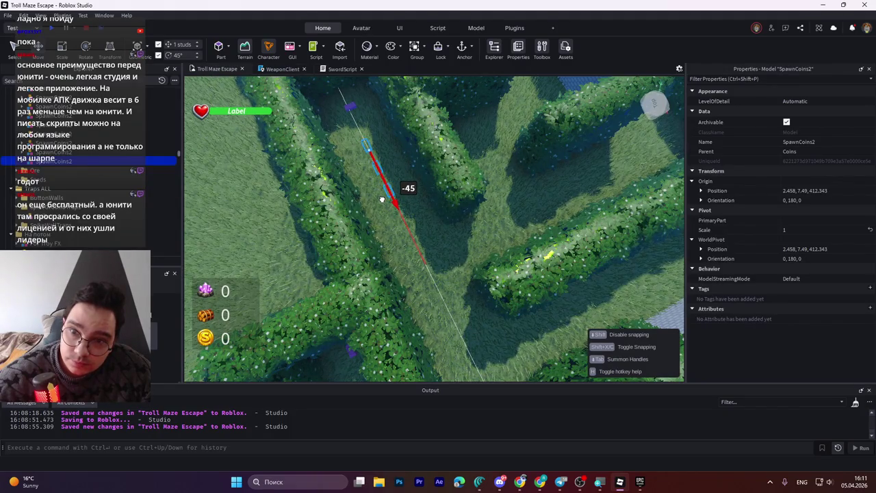
key("d")
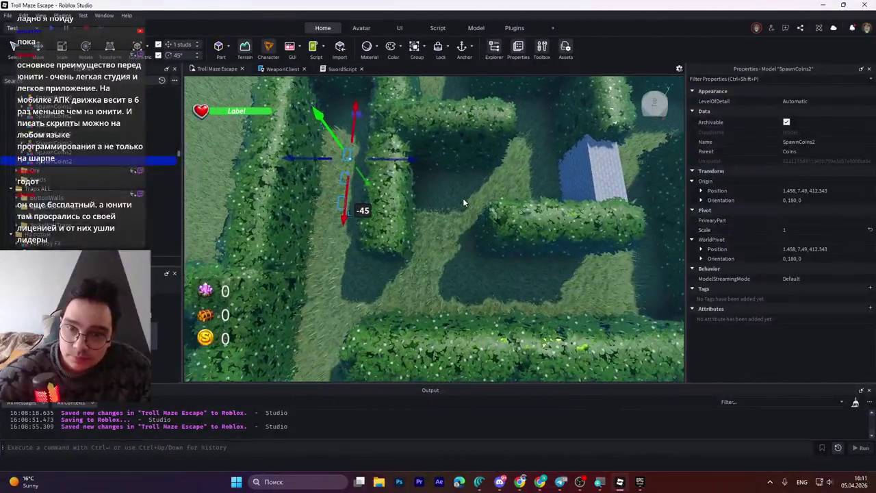
mouse_move(379, 203)
left_mouse_down()
mouse_move(523, 199)
mouse_move(472, 202)
left_mouse_up()
mouse_move(487, 255)
left_mouse_down()
mouse_move(479, 250)
mouse_move(496, 229)
mouse_move(500, 236)
left_mouse_up()
scroll(501, 236, "up", 3)
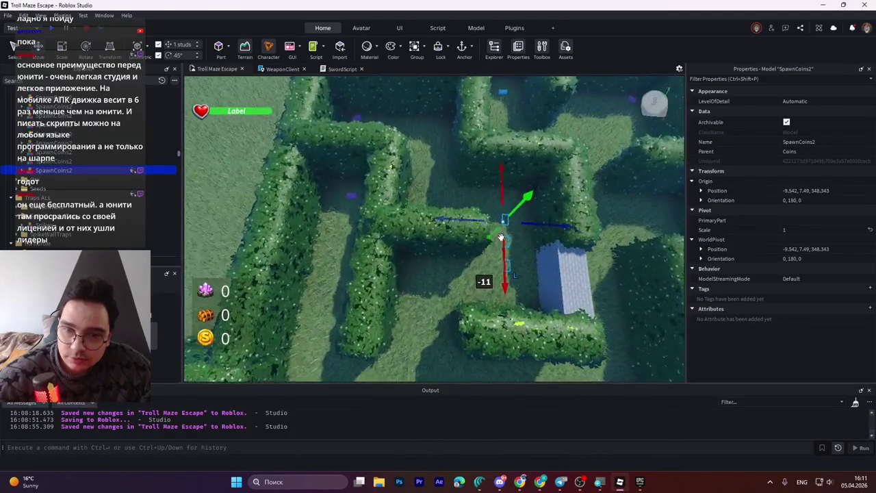
scroll(500, 237, "up", 3)
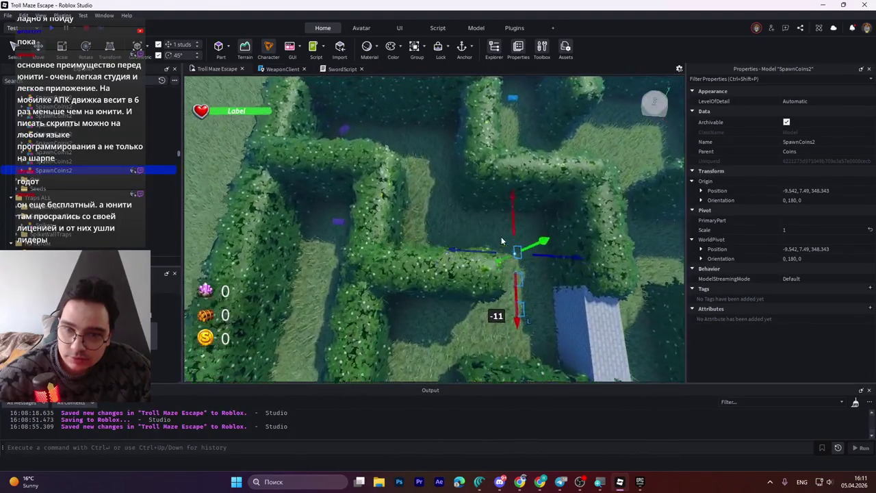
- Duplicate it and position the copy in the neighbouring corridor at -36.542, 7.49, 379.343
key("ctrl+d")
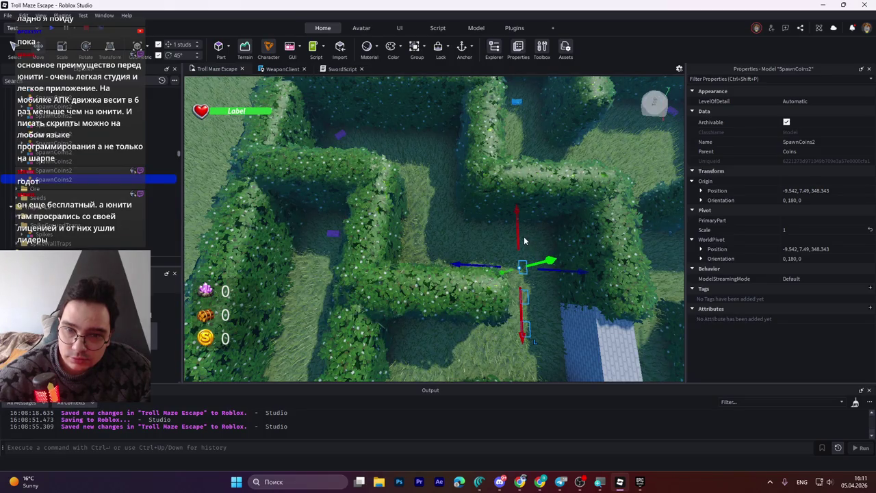
mouse_move(519, 235)
left_mouse_down()
mouse_move(493, 184)
mouse_move(496, 134)
mouse_move(474, 175)
mouse_move(483, 177)
mouse_move(473, 178)
left_mouse_up()
left_click_drag(424, 221, 424, 236)
left_click_drag(438, 188, 476, 194)
mouse_move(427, 236)
left_mouse_down()
mouse_move(426, 254)
mouse_move(431, 238)
left_mouse_up()
scroll(445, 260, "up", 5)
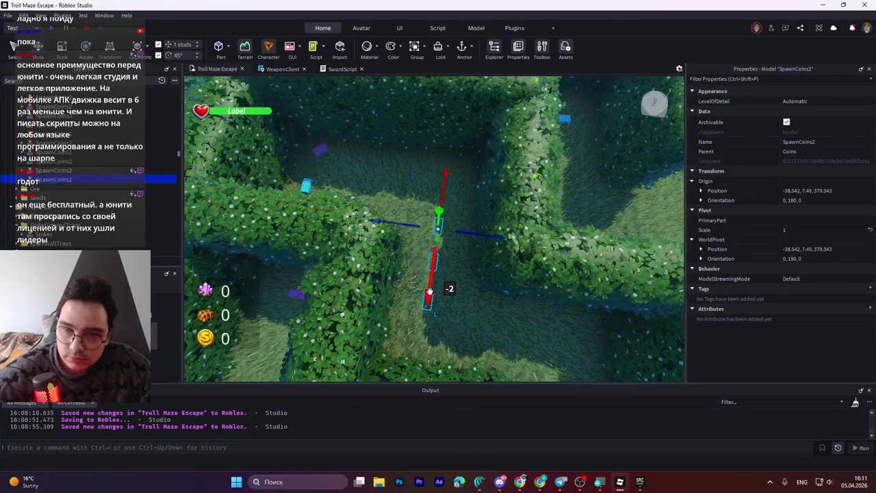
left_click_drag(430, 299, 430, 299)
scroll(431, 301, "down", 5)
scroll(431, 301, "up", 3)
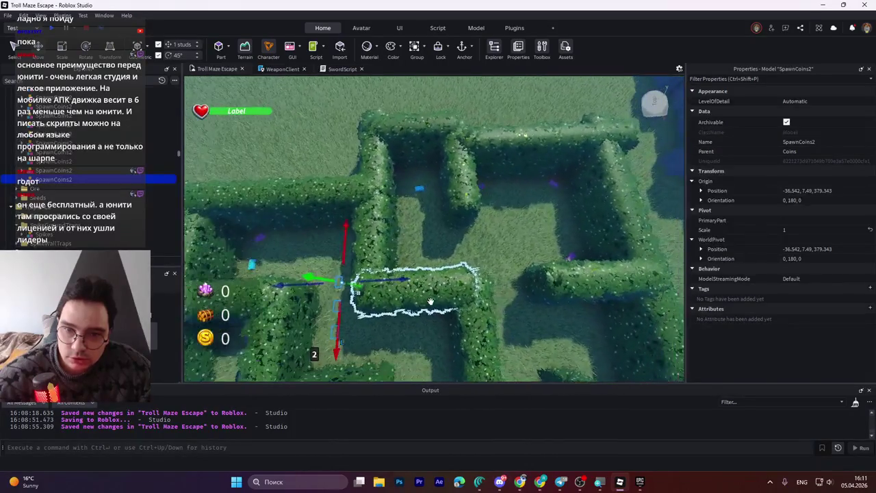
- Duplicate the coin group, move the copy across the maze, turn it 90°, and shift 9 studs
key("ctrl+d")
mouse_move(380, 267)
left_mouse_down()
mouse_move(520, 274)
mouse_move(542, 284)
left_mouse_up()
scroll(542, 284, "up", 5)
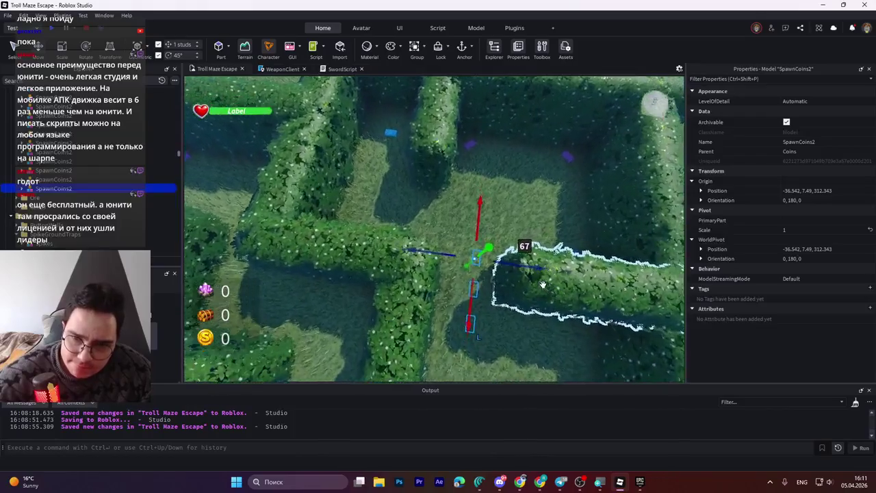
scroll(533, 281, "up", 2)
left_click_drag(516, 271, 509, 273)
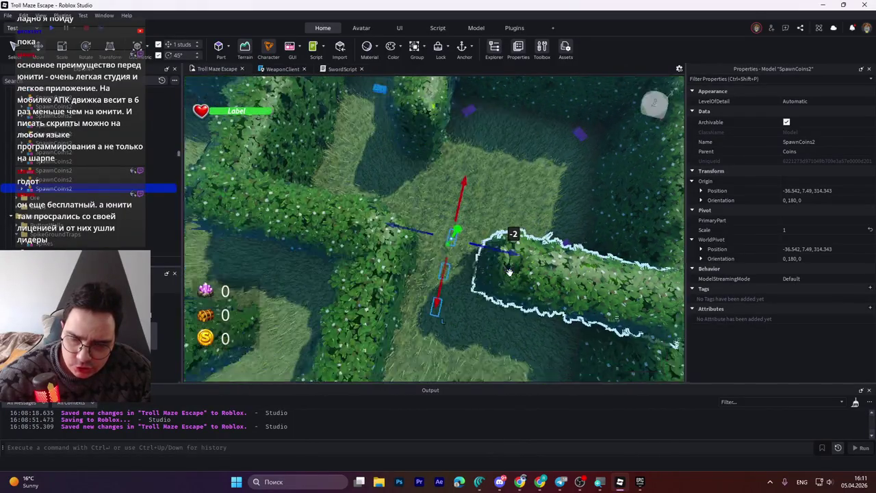
mouse_move(408, 274)
left_mouse_down()
mouse_move(377, 309)
mouse_move(470, 248)
mouse_move(580, 230)
mouse_move(557, 219)
left_mouse_up()
key("ctrl+4")
key("ctrl+2")
mouse_move(466, 219)
left_mouse_down()
mouse_move(425, 229)
mouse_move(459, 232)
mouse_move(446, 243)
left_mouse_up()
key("f")
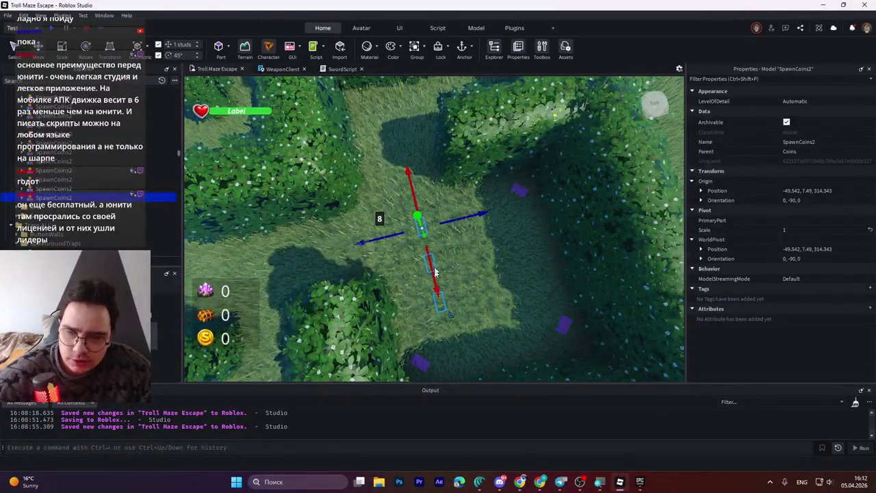
- Slide the group on and turn it to 0, 0, 0, ending at -45.542, 7.49, 346.343
left_click_drag(433, 277, 440, 266)
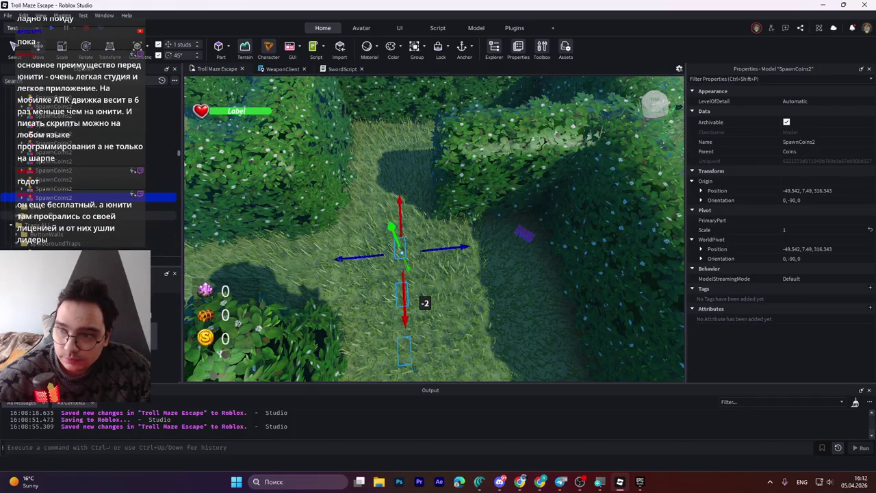
mouse_move(405, 319)
left_mouse_down()
mouse_move(405, 198)
mouse_move(413, 195)
left_mouse_up()
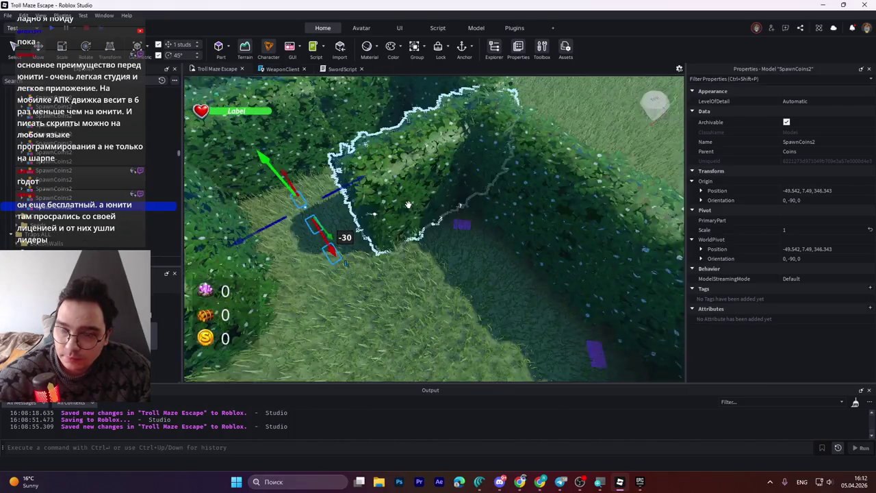
key("ctrl+2")
left_click_drag(391, 303, 435, 278)
mouse_move(495, 225)
left_mouse_down()
mouse_move(419, 293)
mouse_move(389, 274)
left_mouse_up()
key("ctrl+2")
left_click_drag(398, 226, 390, 238)
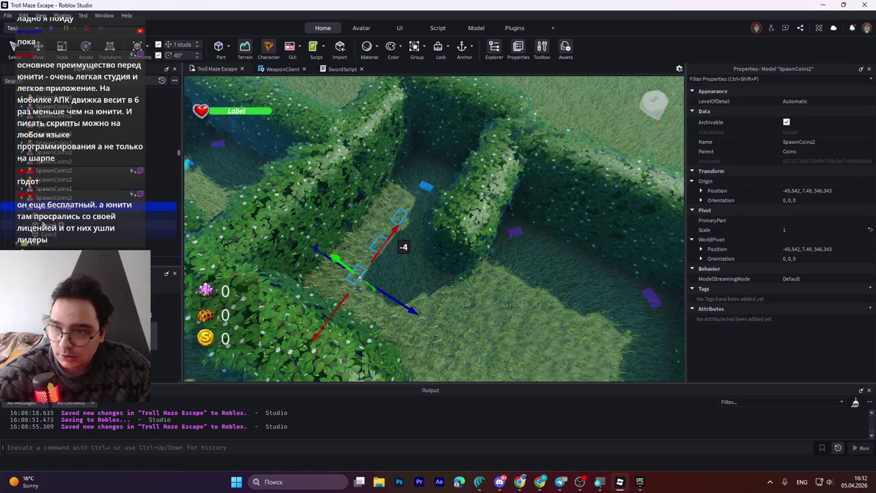
- Select Coin1 and Coin3 of another SpawnCoins2 group in Explorer and focus on them
left_click(45, 217)
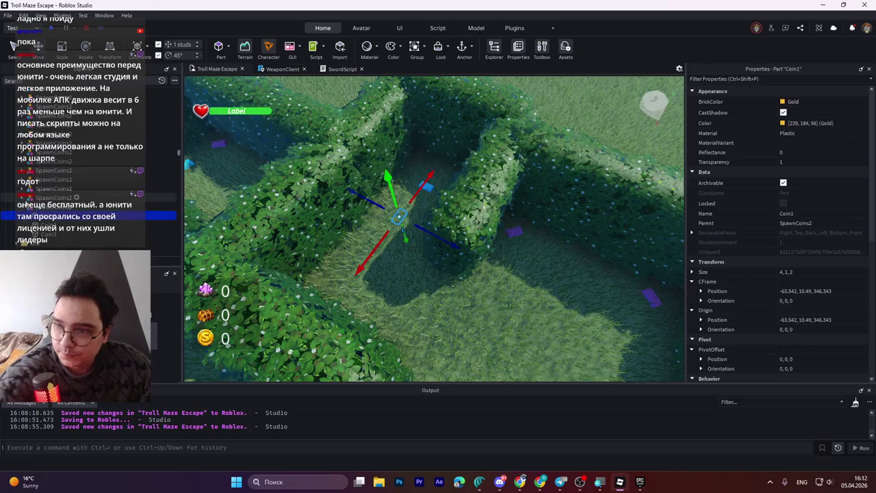
left_click(39, 208)
left_click(53, 216)
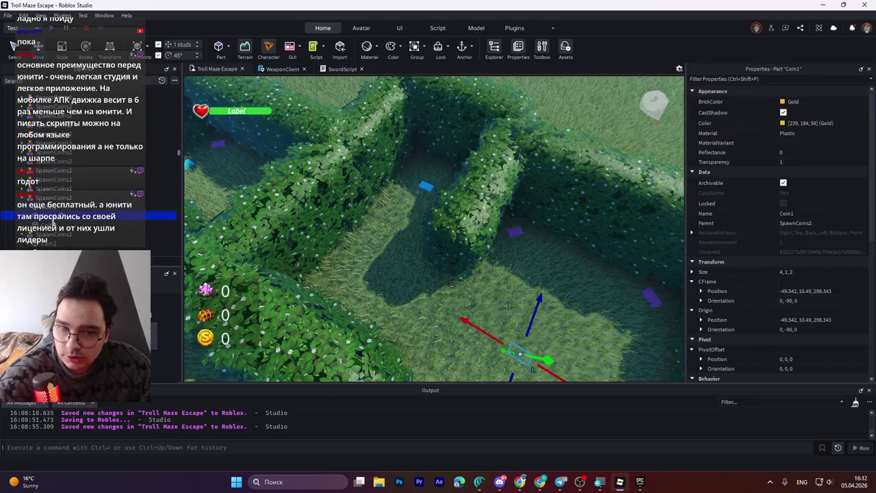
left_click(52, 224)
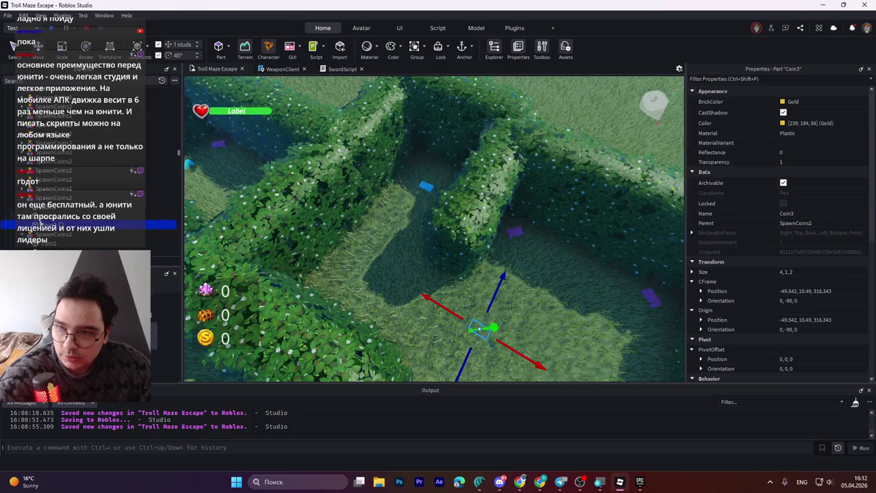
left_click(53, 215, "shift")
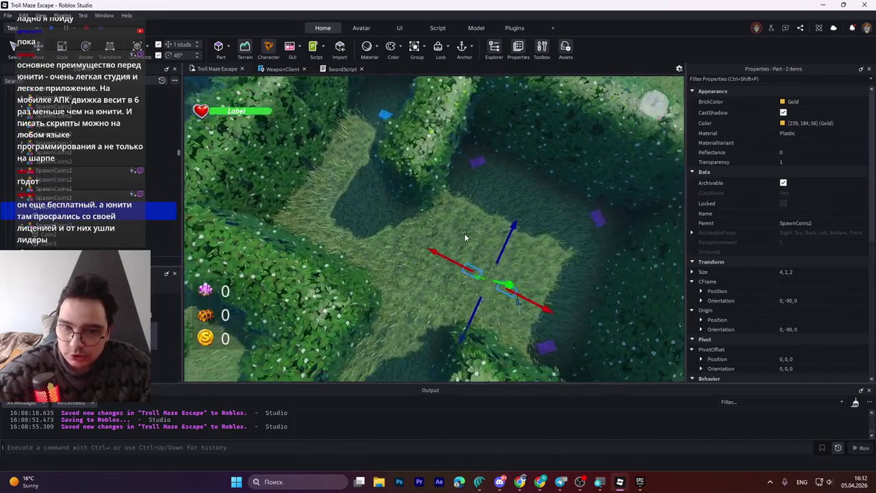
key("f")
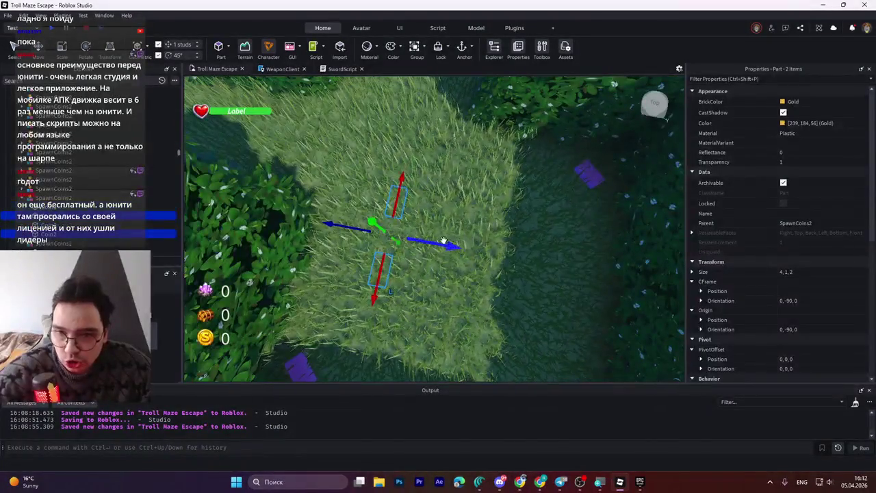
- Shift the two coins about 7 studs along and nudge the group to -53.542, 7.49, 317.343
left_click_drag(442, 244, 462, 245)
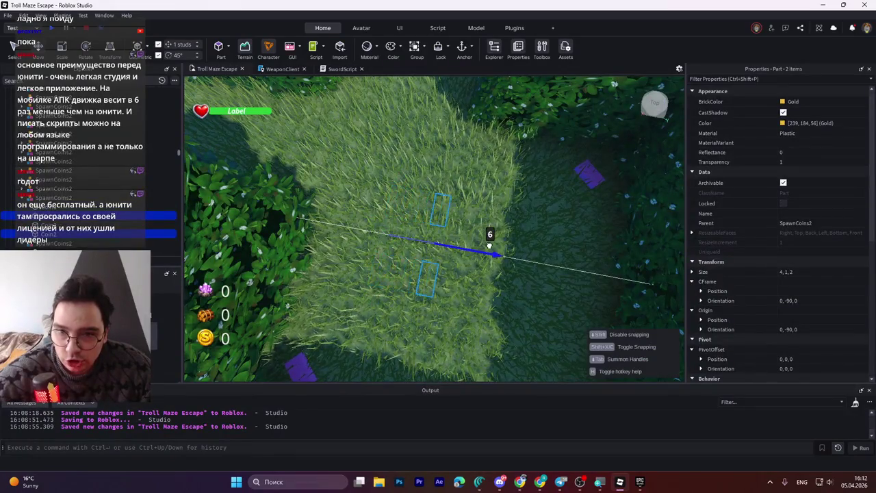
left_click_drag(498, 241, 498, 241)
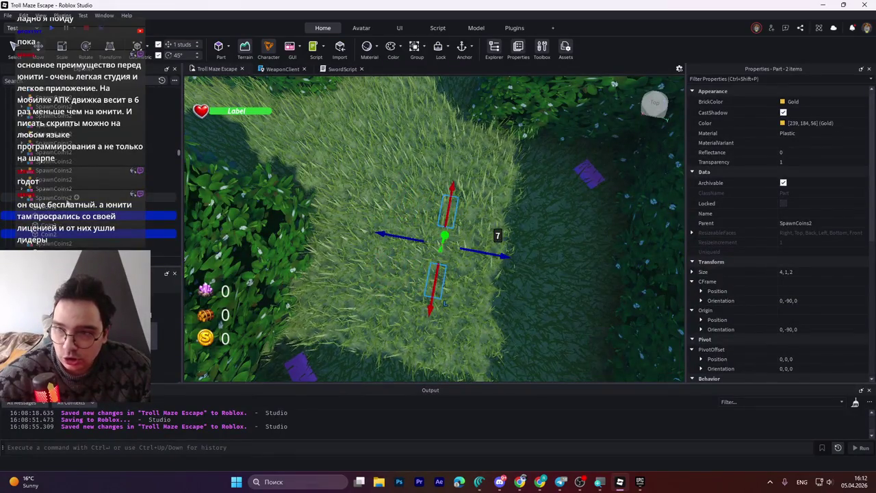
left_click_drag(462, 163, 477, 167)
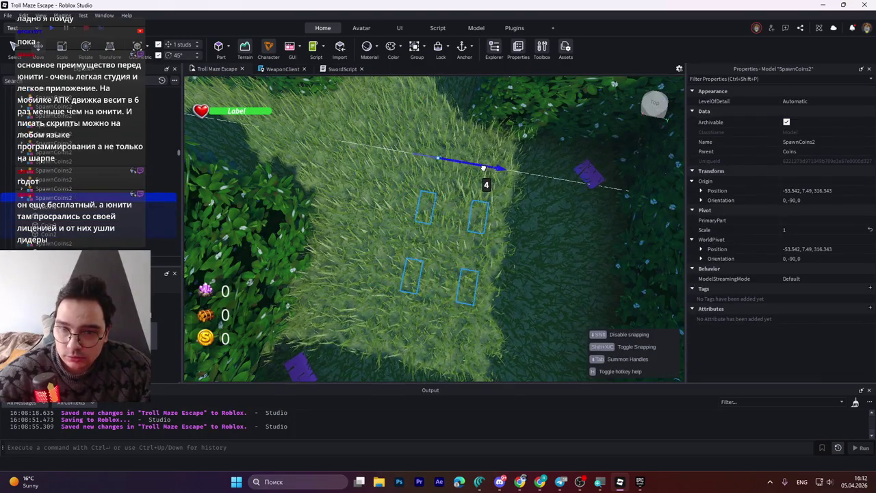
left_click_drag(482, 167, 479, 169)
left_click_drag(441, 108, 456, 118)
left_click_drag(479, 154, 481, 151)
scroll(479, 219, "down", 5)
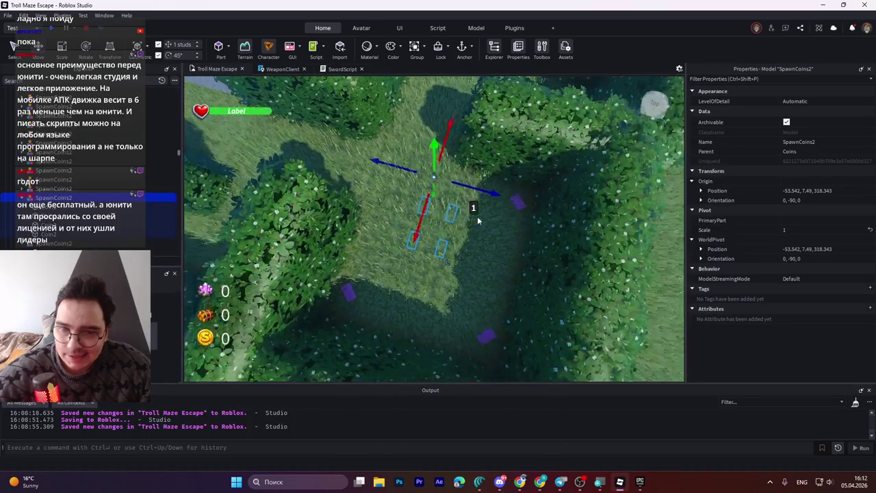
left_click_drag(421, 214, 420, 218)
scroll(421, 219, "down", 5)
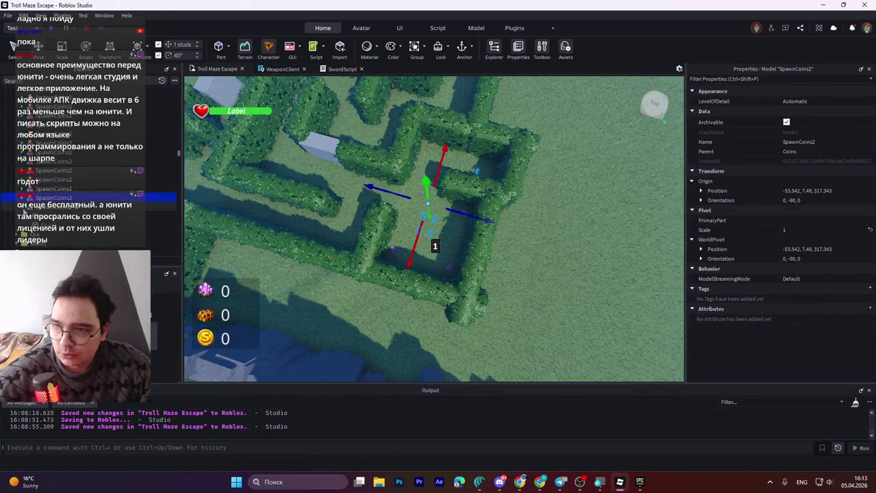
key("Up")
- Select the run of 44 SpawnCoins2 groups and survey the maze from a low angle
scroll(61, 184, "up", 5)
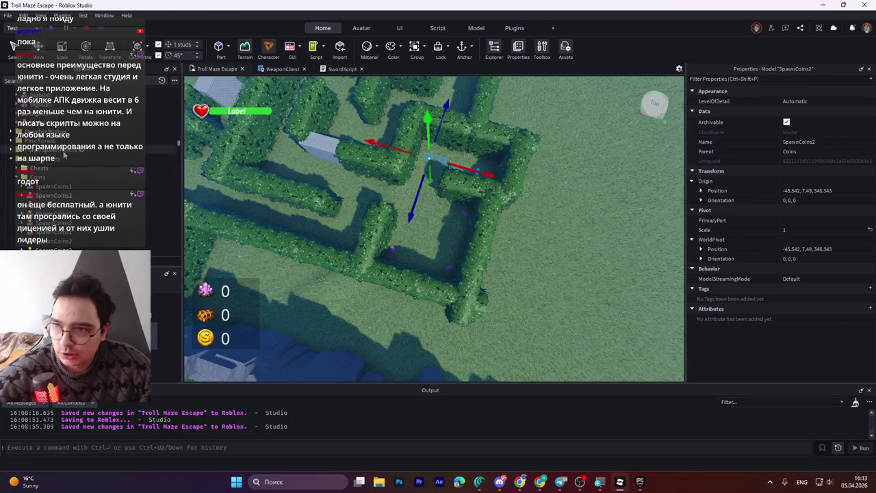
left_click(62, 186, "shift")
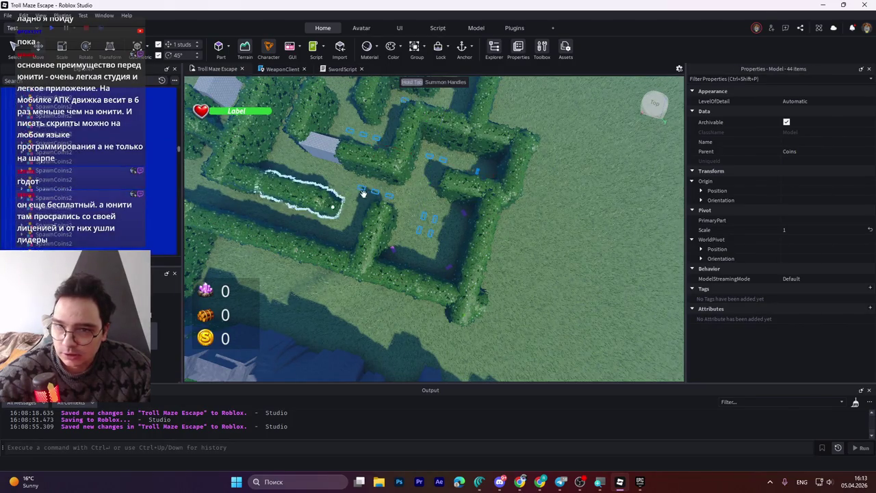
key("f")
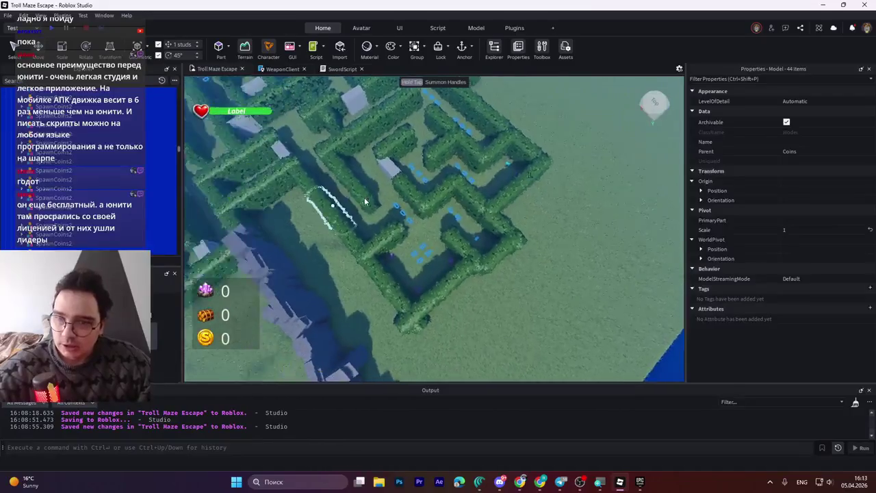
mouse_move(364, 197)
left_mouse_down()
mouse_move(372, 211)
mouse_move(292, 138)
left_mouse_up()
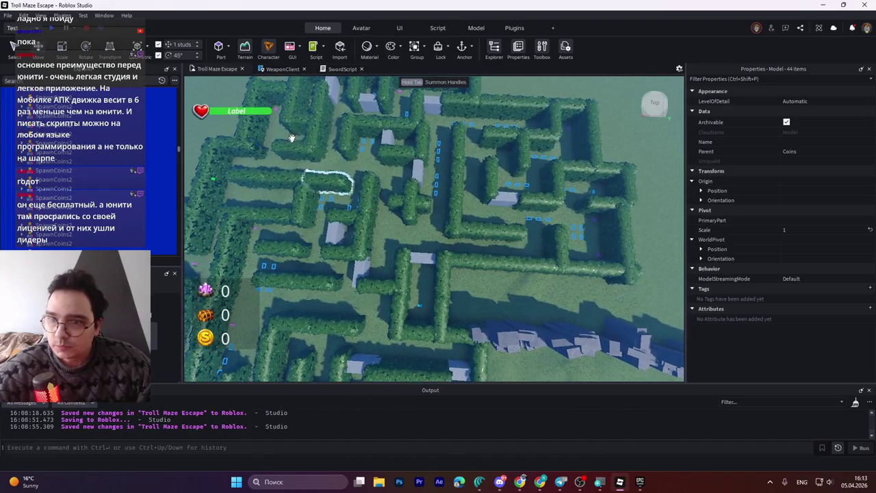
left_click_drag(468, 217, 469, 217)
key("a")
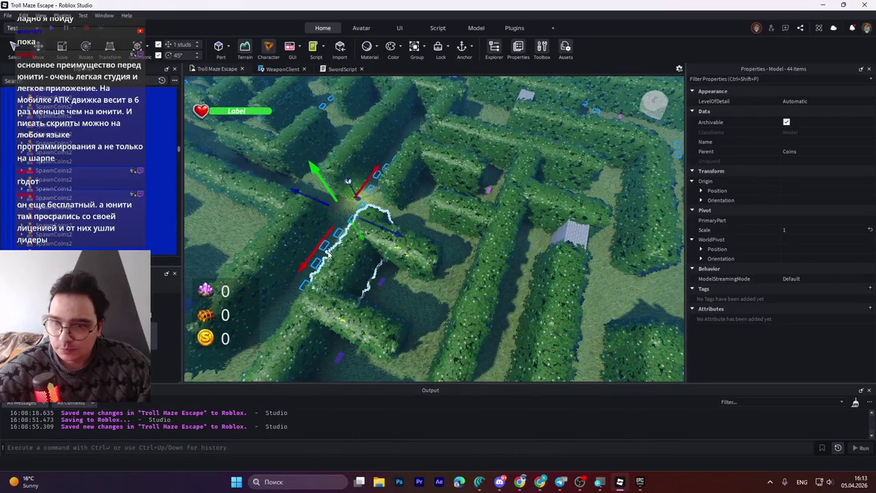
right_click(325, 248)
key("Escape")
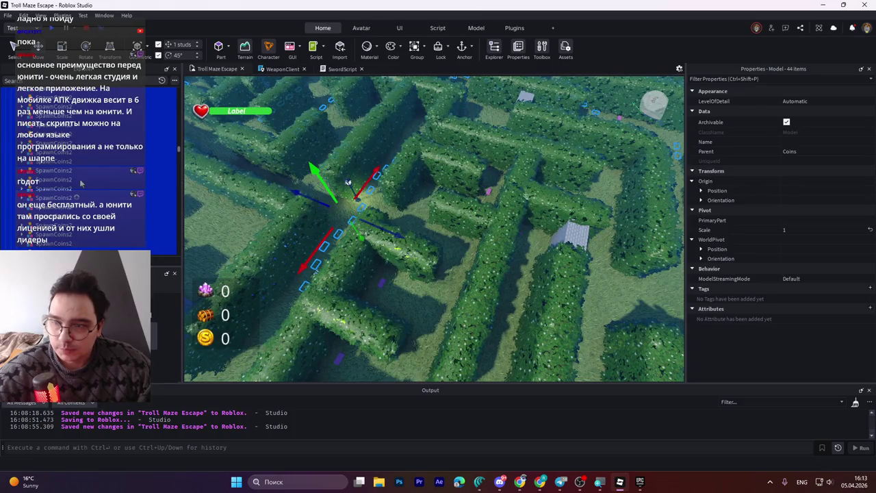
- Select SpawnCoins1, focus on it, and move it far into the maze toward a corridor
left_click(57, 165)
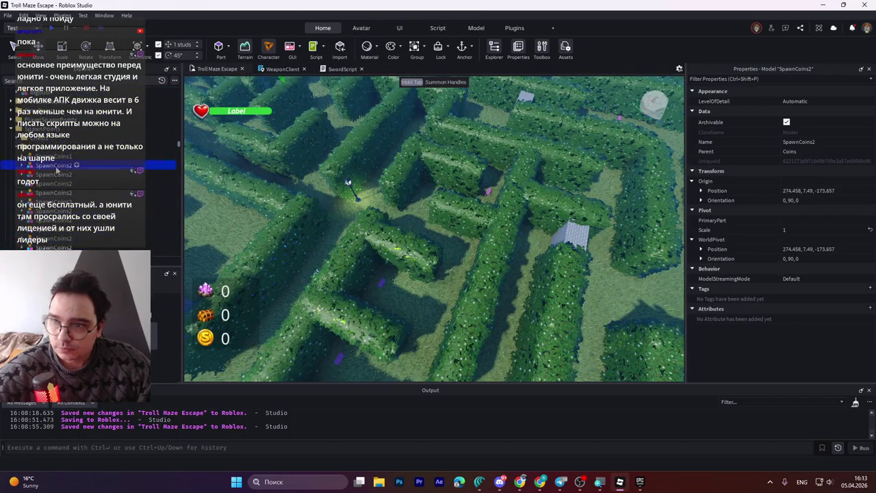
left_click(57, 156)
key("f")
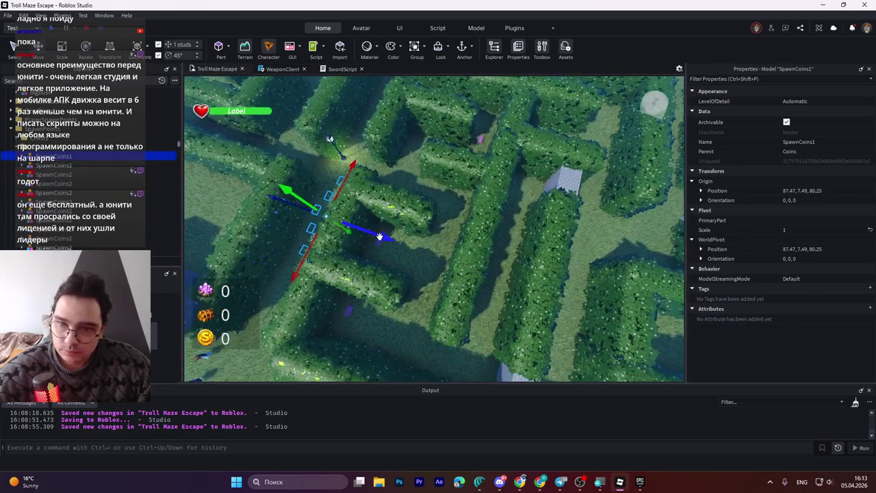
mouse_move(379, 235)
left_mouse_down()
mouse_move(584, 290)
mouse_move(571, 301)
mouse_move(598, 314)
mouse_move(580, 306)
left_mouse_up()
left_click_drag(444, 294, 443, 328)
mouse_move(463, 272)
left_mouse_down()
mouse_move(509, 287)
mouse_move(441, 281)
left_mouse_up()
- Reselect SpawnCoins1 and settle it in the hedge corridor at 74.47, 7.49, 195.25
left_click_drag(380, 309, 392, 268)
scroll(79, 223, "down", 5)
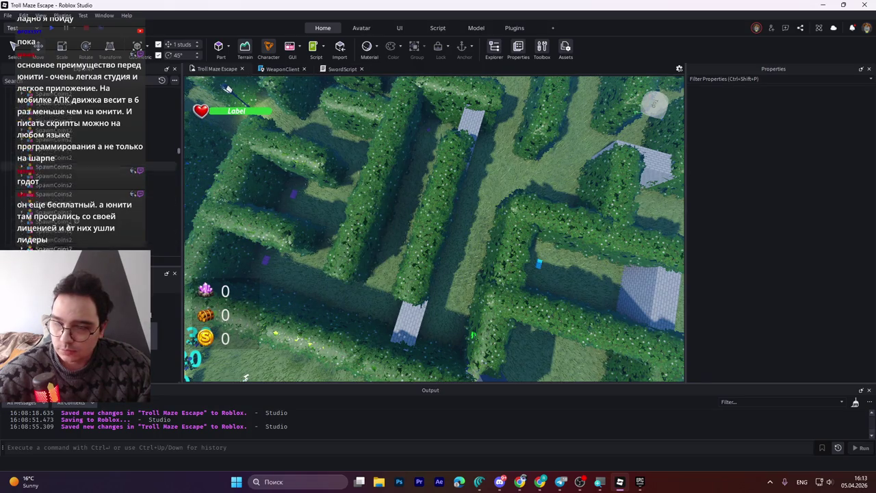
scroll(79, 223, "up", 3)
left_click(80, 156)
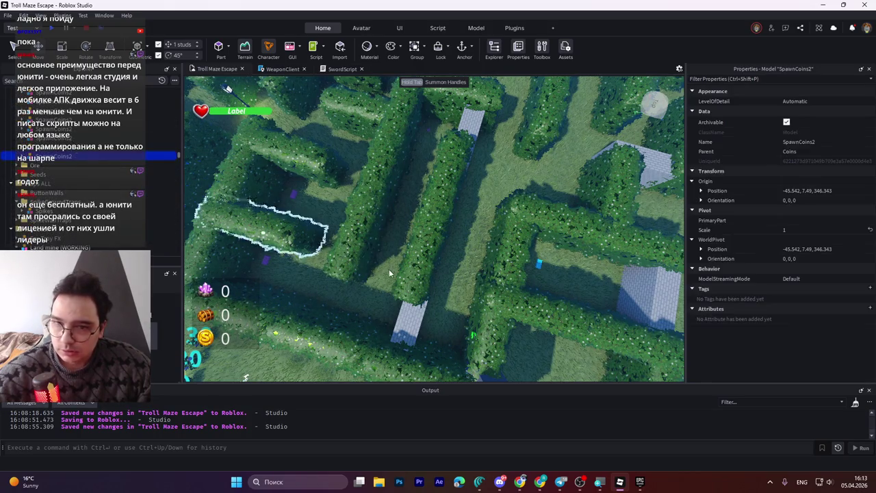
left_click(68, 134)
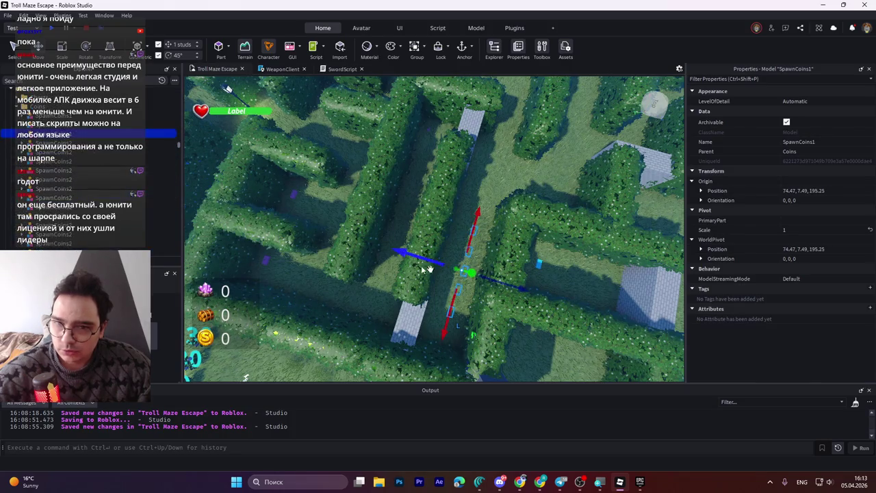
mouse_move(508, 286)
left_mouse_down()
mouse_move(482, 268)
mouse_move(472, 274)
left_mouse_up()
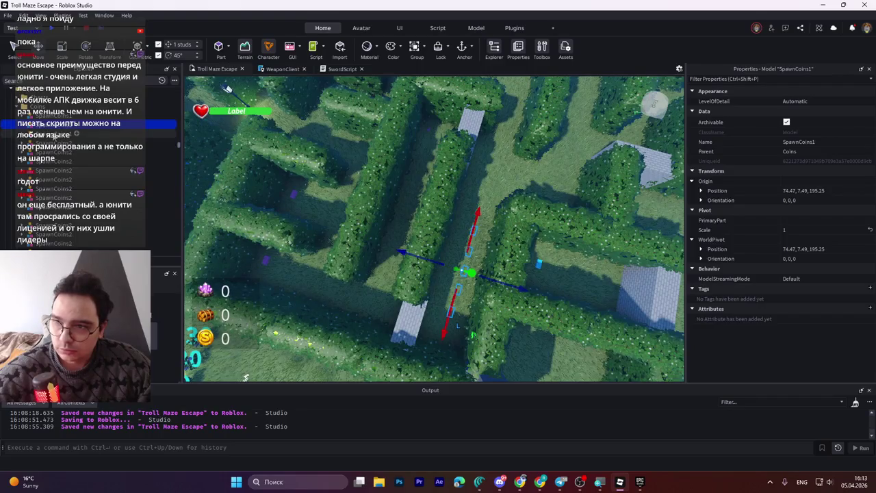
- Slide SpawnCoins1 further down the corridor to 105.47, 7.49, 164.25
mouse_move(520, 293)
left_mouse_down()
mouse_move(453, 274)
mouse_move(441, 311)
mouse_move(452, 249)
mouse_move(478, 261)
mouse_move(420, 251)
mouse_move(409, 316)
mouse_move(460, 200)
left_mouse_up()
scroll(461, 200, "down", 5)
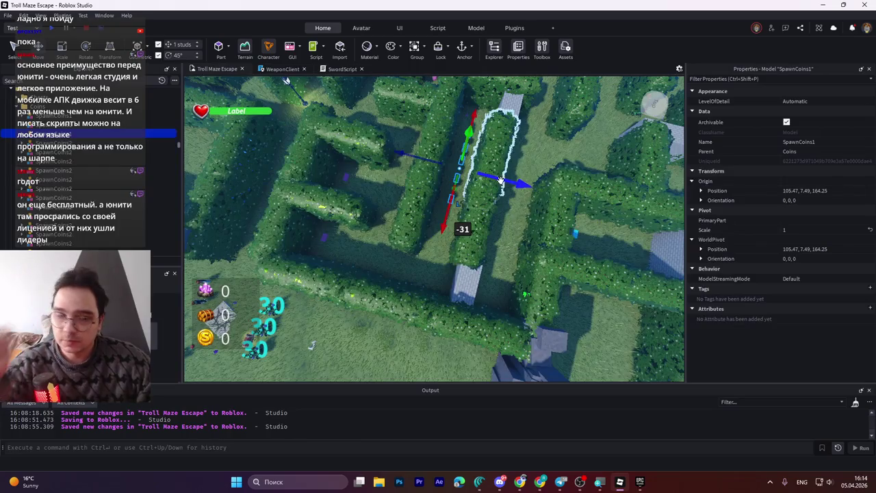
scroll(501, 185, "up", 1)
scroll(501, 183, "up", 5)
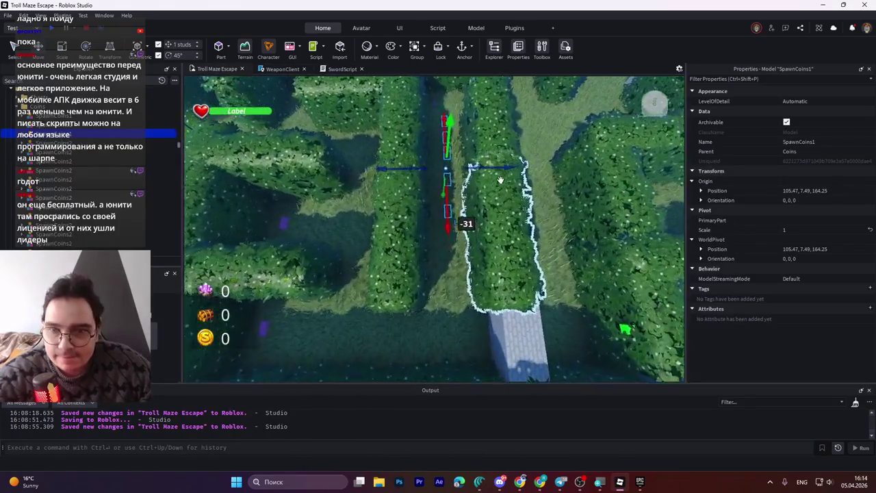
scroll(501, 180, "down", 5)
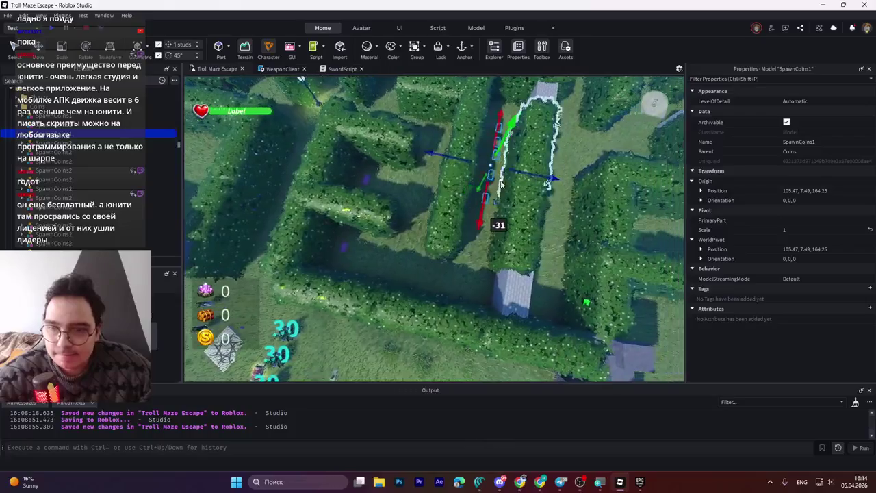
scroll(501, 180, "down", 4)
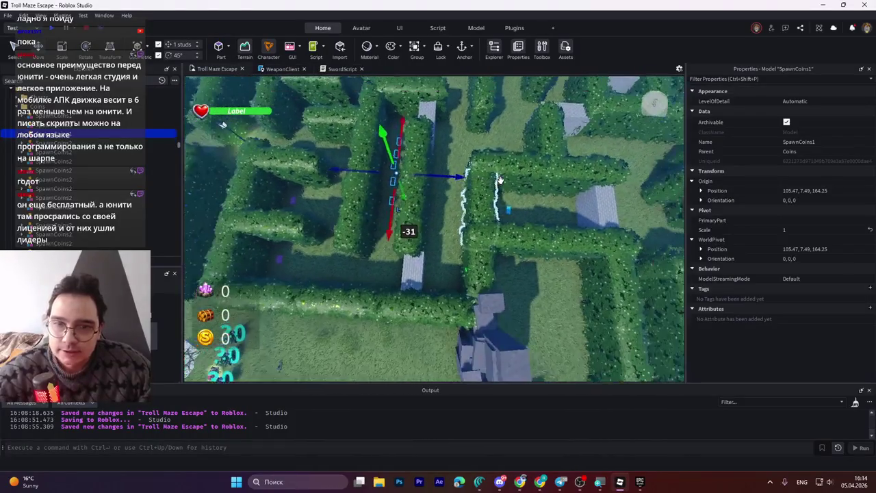
scroll(500, 180, "up", 4)
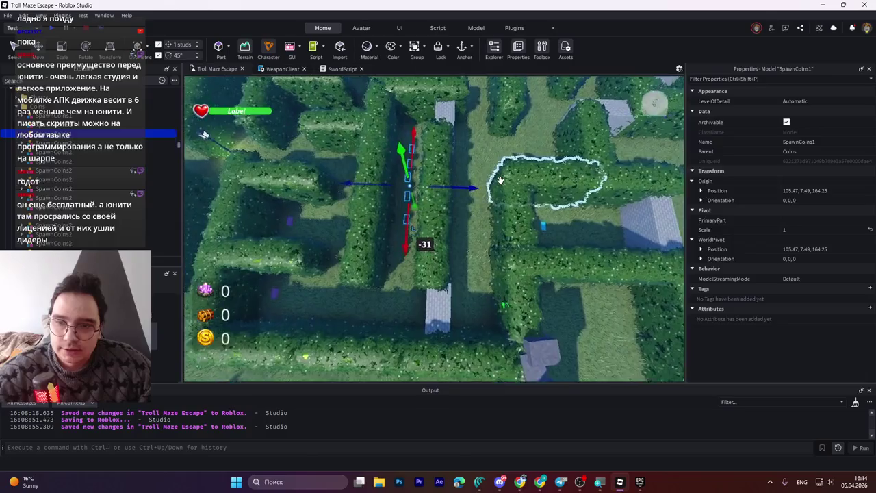
scroll(500, 180, "down", 5)
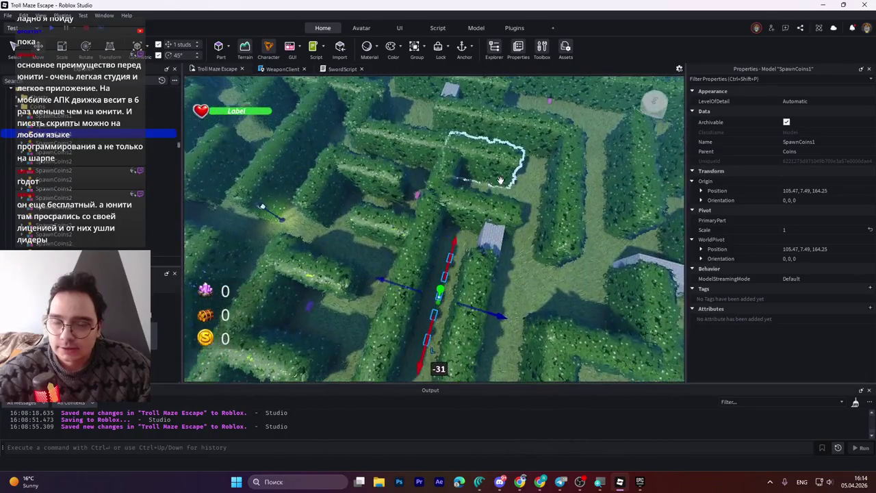
scroll(500, 180, "down", 2)
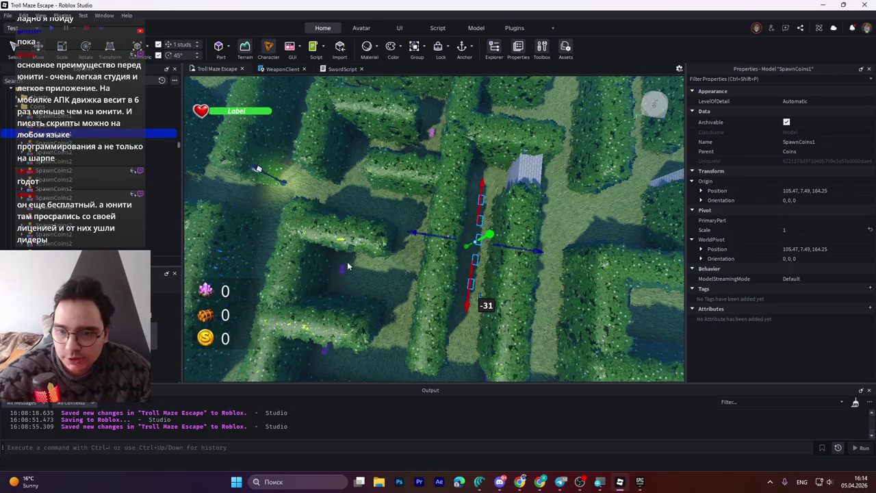
- Fly the camera across the maze with the WASD keys
key("w")
key("a")
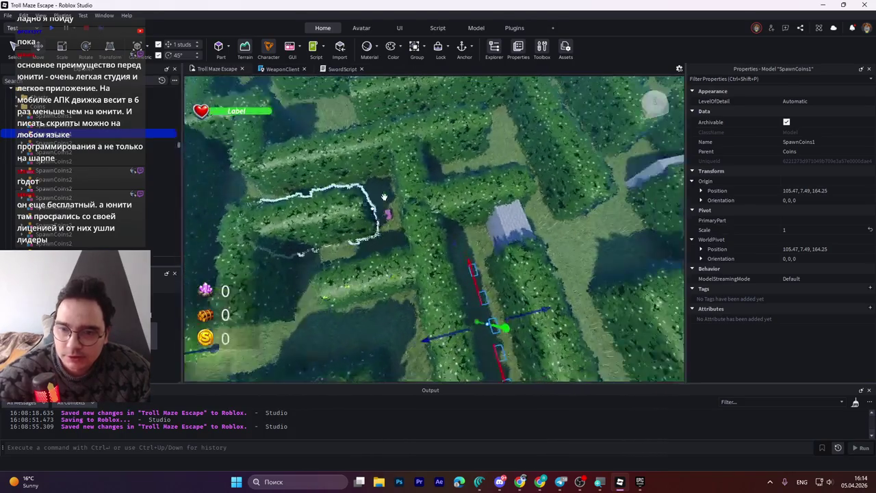
key("d")
key("s")
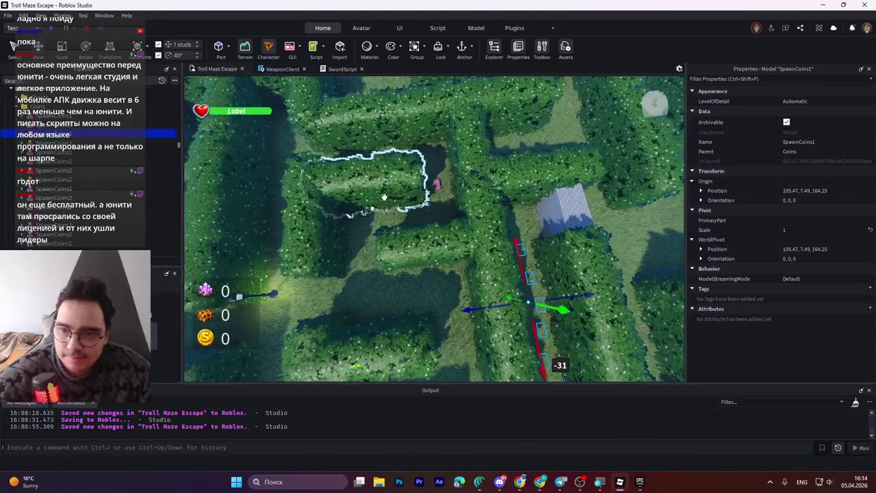
key("d")
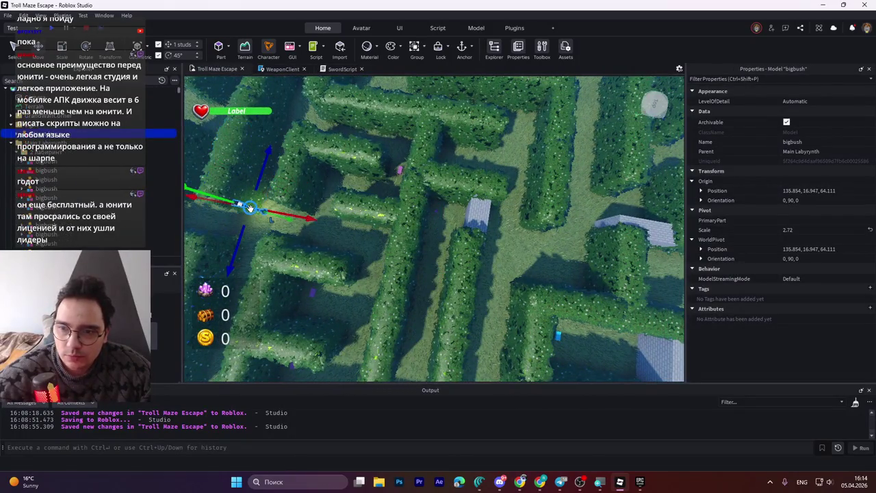
- Select a bigbush hedge model in Explorer and focus the view on it
left_click(245, 218)
scroll(71, 198, "down", 3)
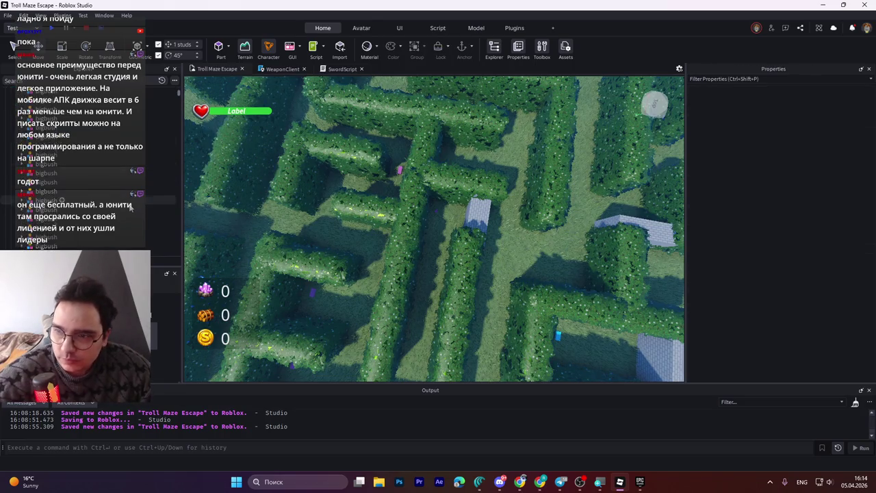
left_click(72, 190)
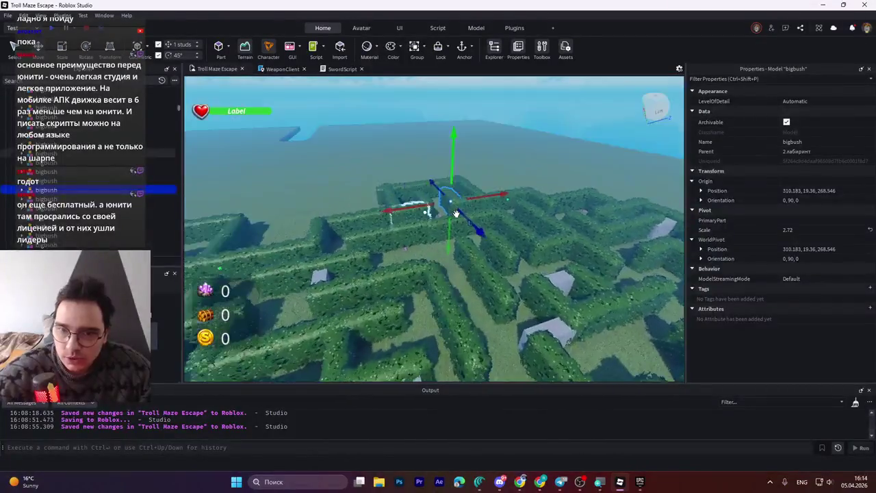
key("f")
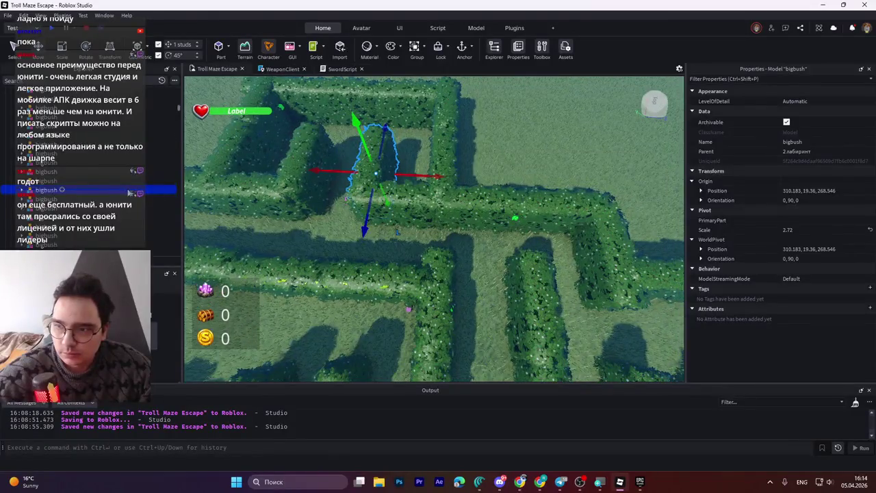
- Select a SpawnCoins2 coin group at 174.458, 7.49, -137.657 and focus on it
scroll(128, 111, "up", 5)
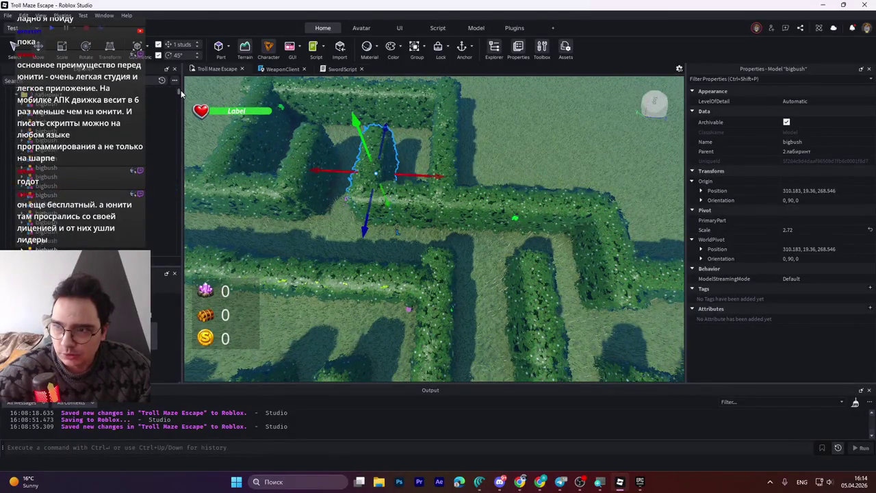
scroll(10, 128, "up", 3)
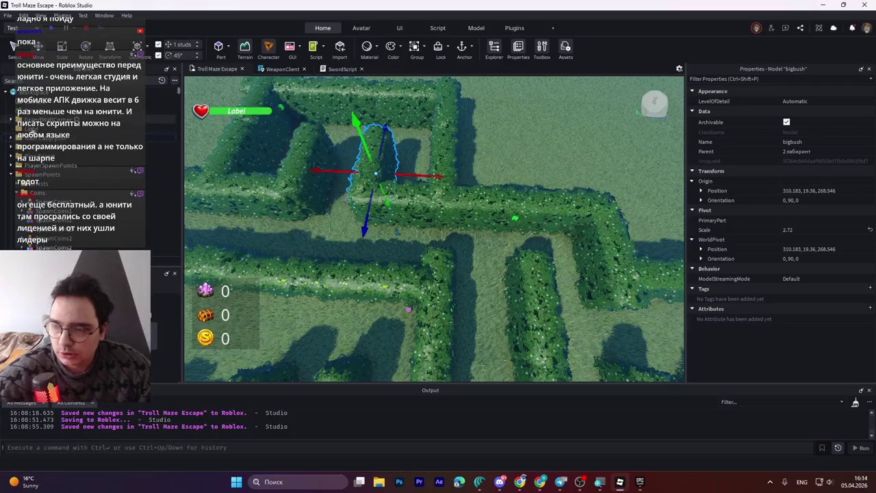
left_click(55, 228)
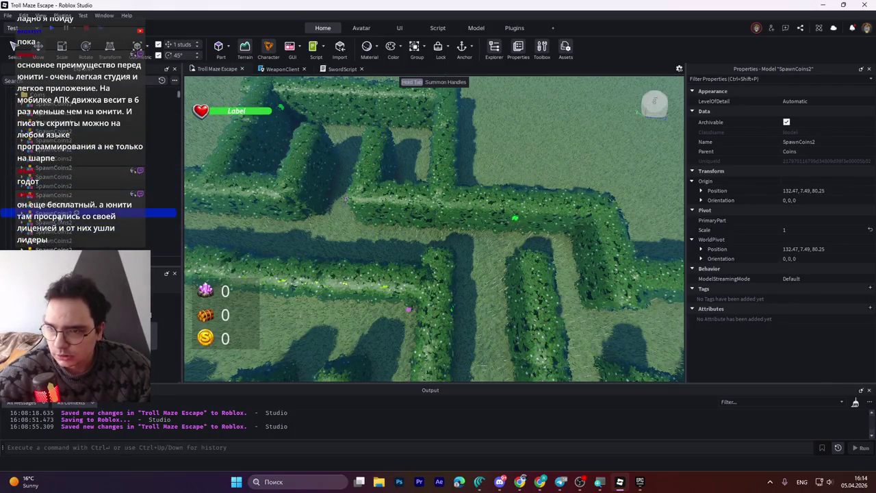
key("Down")
key("f")
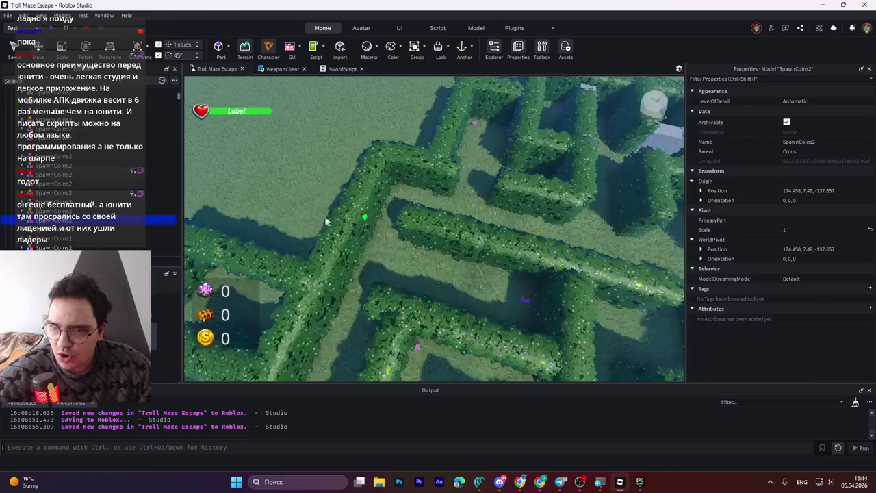
scroll(345, 221, "down", 6)
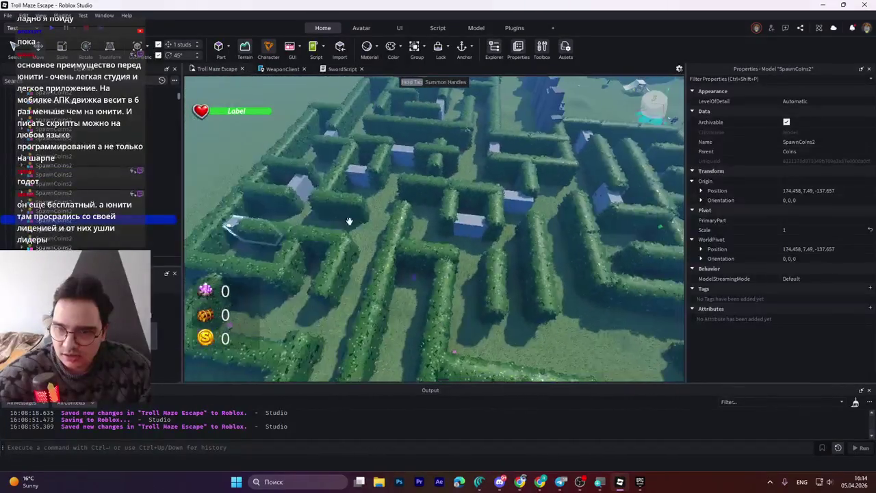
- Carry the SpawnCoins2 coin group about 375 studs across the maze into the corridor
key("f")
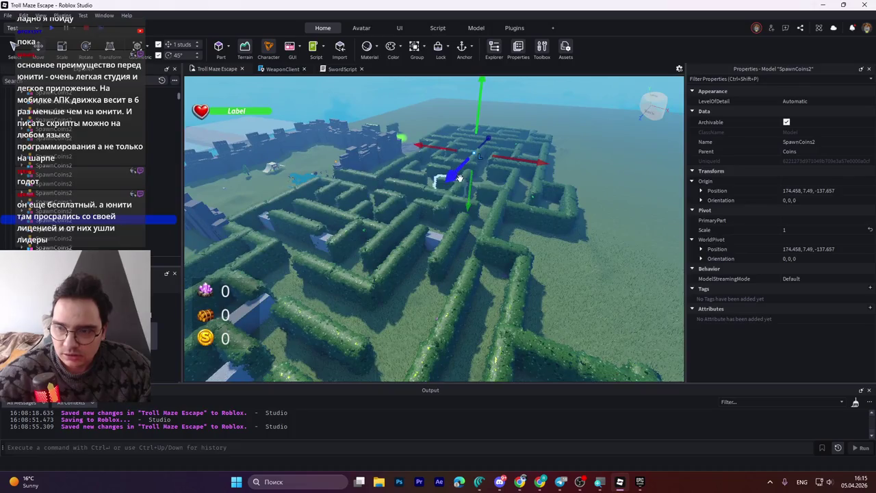
left_click(458, 177)
left_click_drag(455, 174, 449, 186)
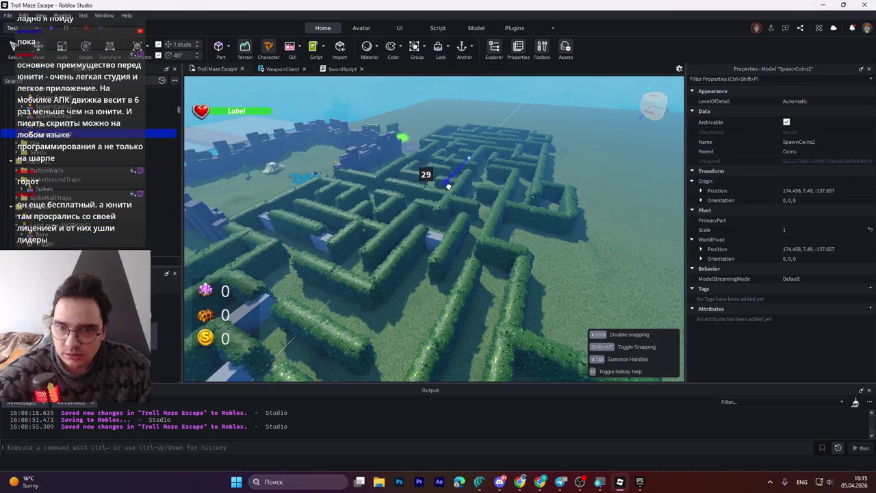
mouse_move(286, 303)
left_mouse_down()
mouse_move(271, 342)
mouse_move(232, 366)
left_mouse_up()
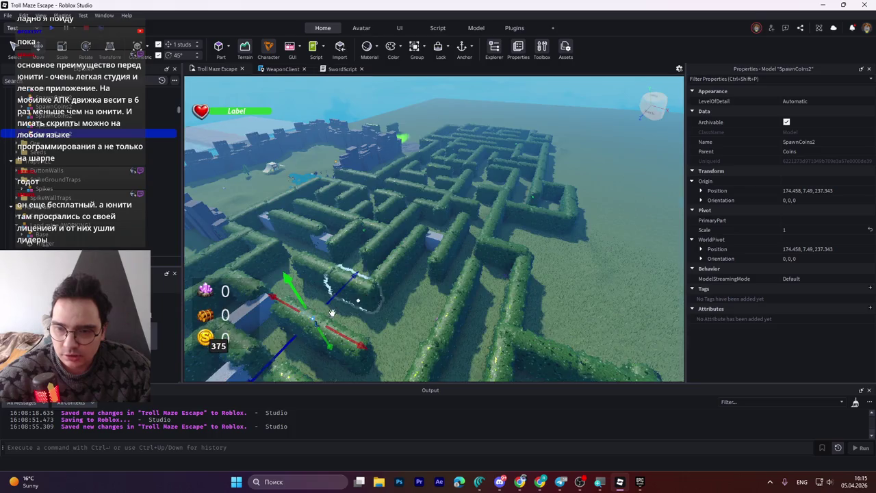
scroll(388, 278, "up", 5)
scroll(389, 278, "down", 3)
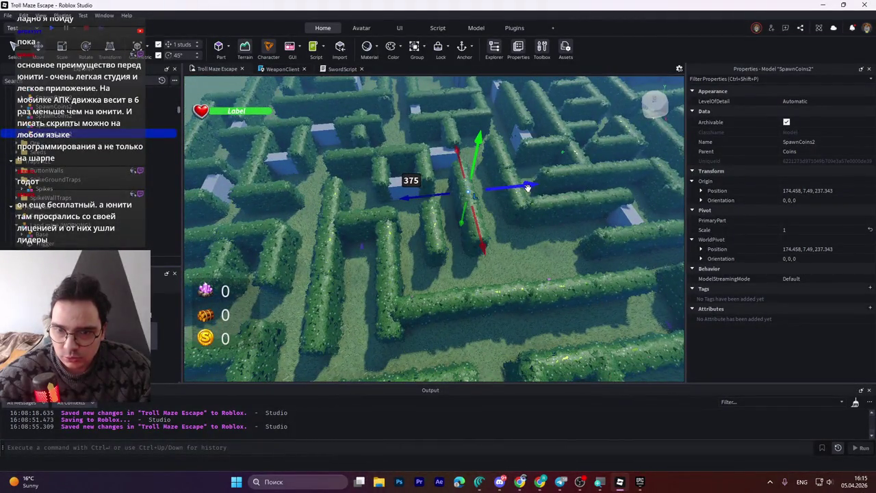
left_click_drag(527, 187, 397, 214)
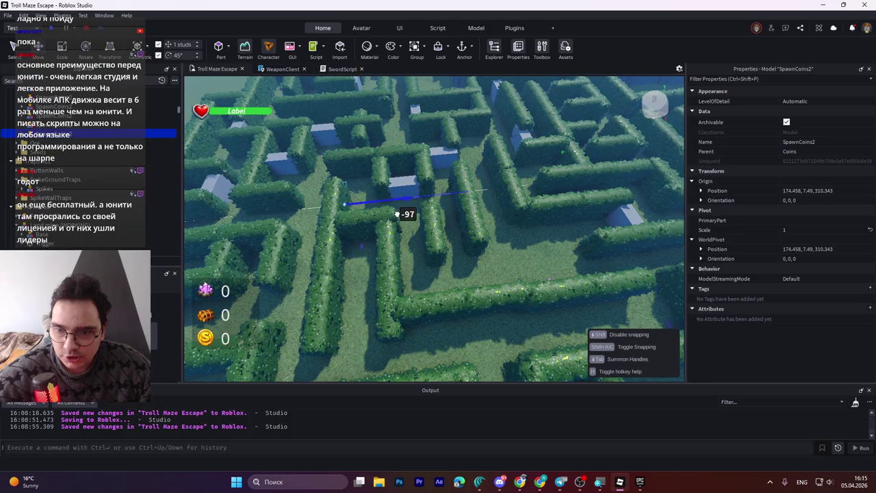
scroll(393, 216, "up", 5)
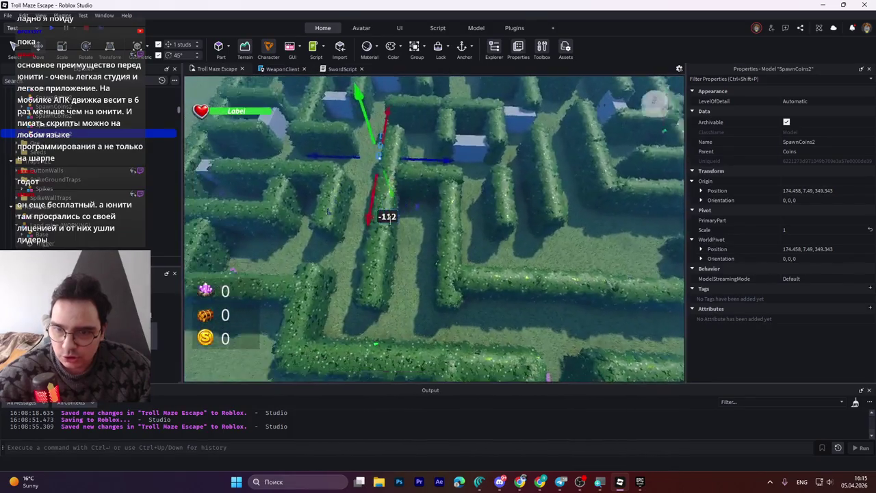
- Shift the coin group about 5 studs sideways and slide it along the corridor
left_click_drag(435, 281, 411, 253)
left_click_drag(450, 220, 452, 340)
left_click_drag(468, 394, 468, 395)
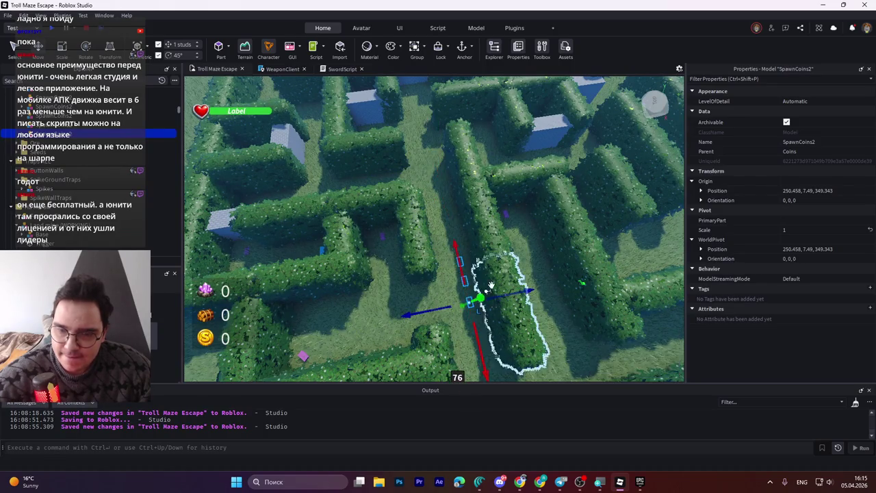
scroll(482, 250, "up", 5)
left_click_drag(482, 250, 472, 252)
left_click_drag(427, 301, 432, 329)
left_click_drag(472, 264, 473, 265)
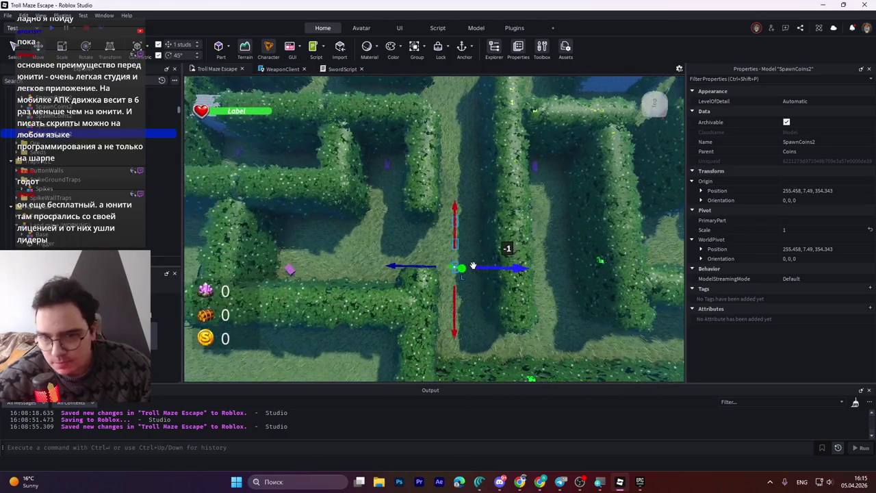
- Fine-tune the coin group's spot in the corridor to 247.458, 7.49, 382.343
scroll(472, 265, "up", 2)
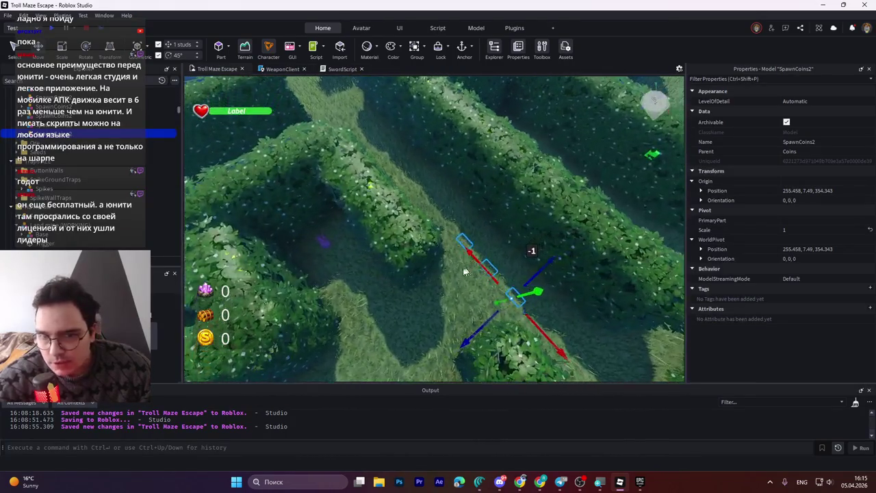
scroll(479, 273, "down", 3)
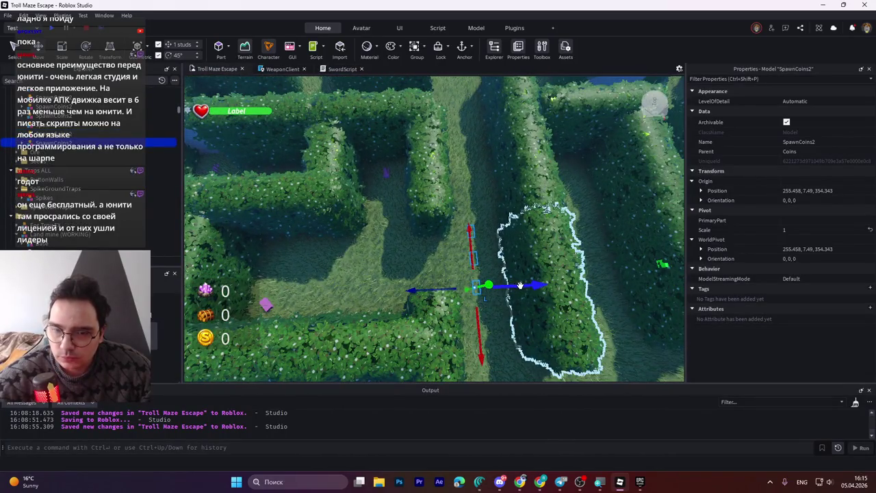
left_click_drag(521, 285, 459, 286)
key("ctrl+z")
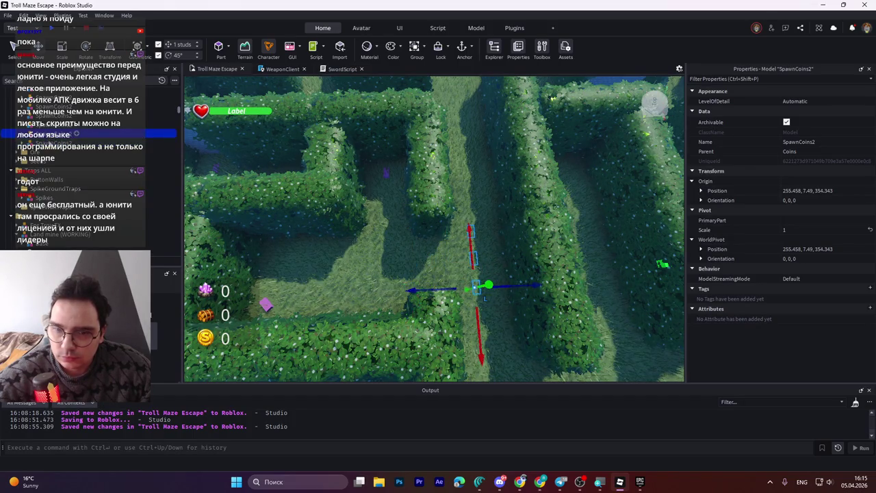
mouse_move(532, 285)
left_mouse_down()
mouse_move(445, 289)
mouse_move(446, 267)
mouse_move(401, 289)
mouse_move(410, 241)
mouse_move(419, 250)
mouse_move(423, 235)
mouse_move(444, 258)
left_mouse_up()
scroll(411, 260, "up", 5)
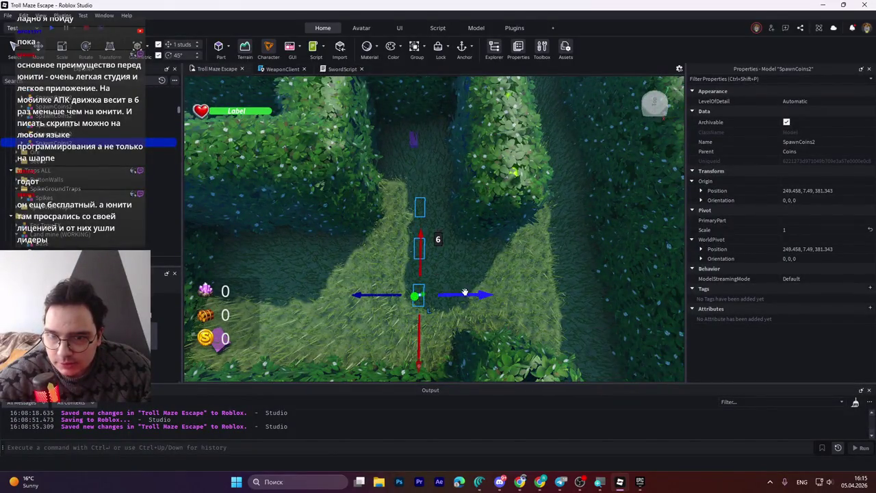
mouse_move(453, 294)
left_mouse_down()
mouse_move(460, 290)
mouse_move(444, 280)
left_mouse_up()
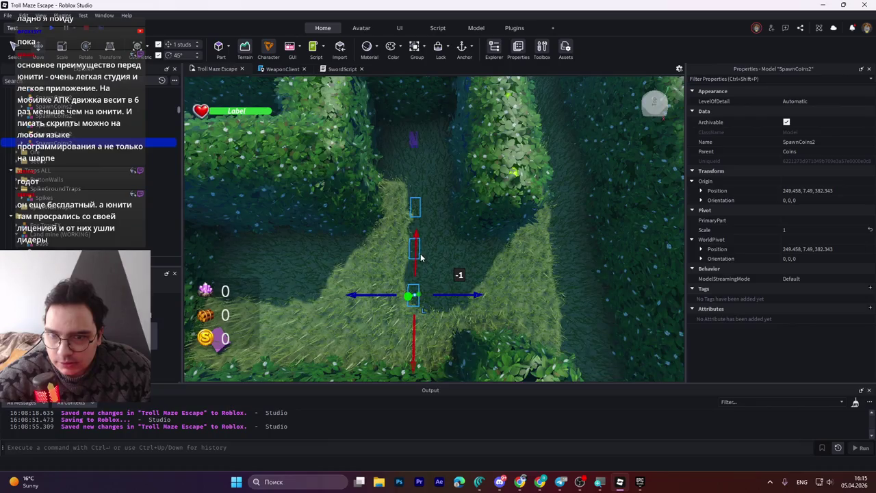
left_click_drag(416, 252, 414, 244)
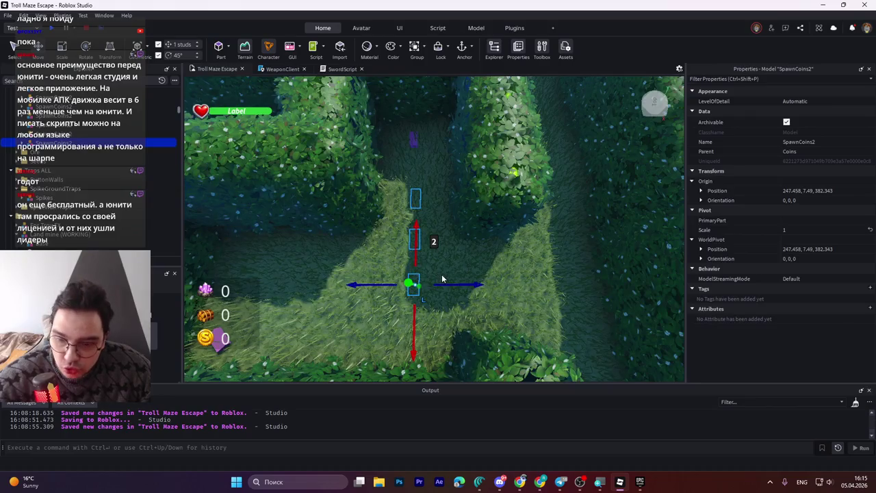
key("s")
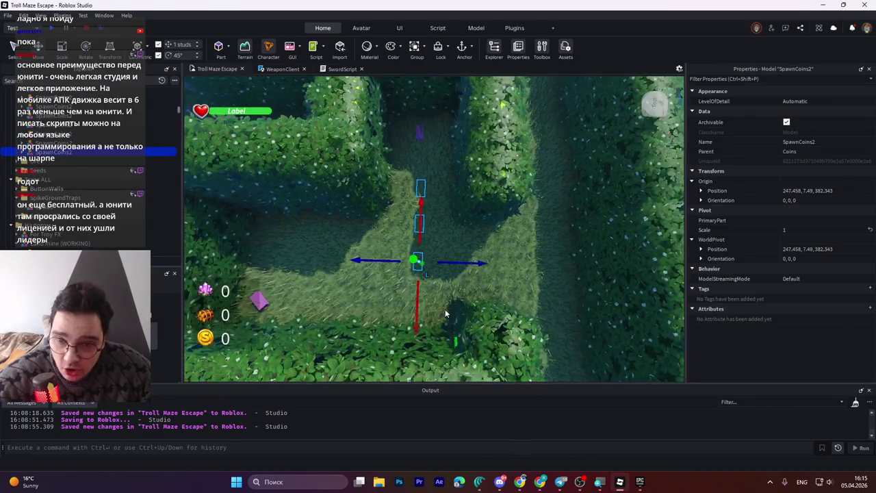
key("ctrl+2")
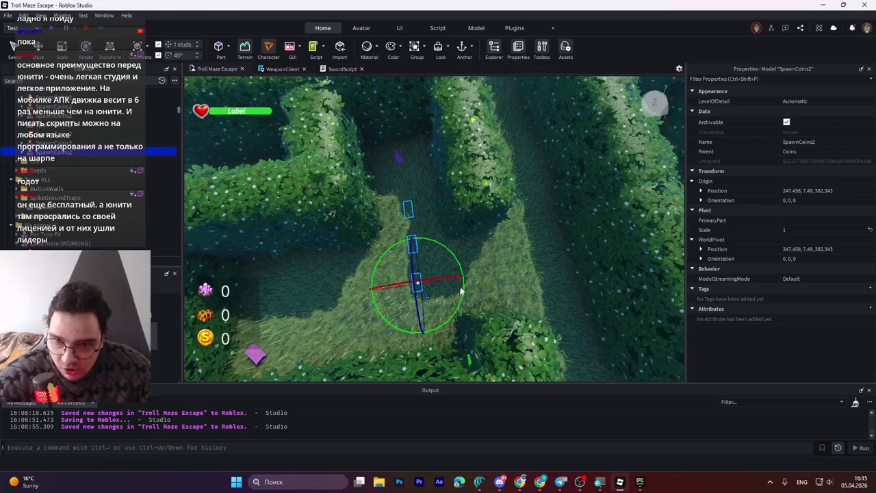
- Rotate the SpawnCoins2 row 90 degrees and slide it along the corridor
left_click_drag(461, 299, 512, 242)
left_click_drag(512, 176, 518, 165)
key("ctrl+2")
left_click_drag(472, 273, 430, 278)
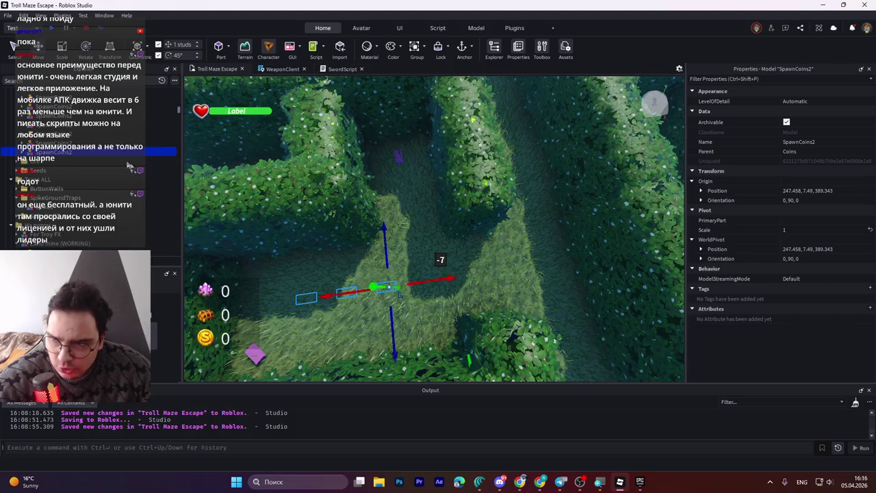
- Duplicate the rotated row and nudge one copy a stud to 247.458, 7.49, 391.343
key("ctrl+d")
key("ctrl+r")
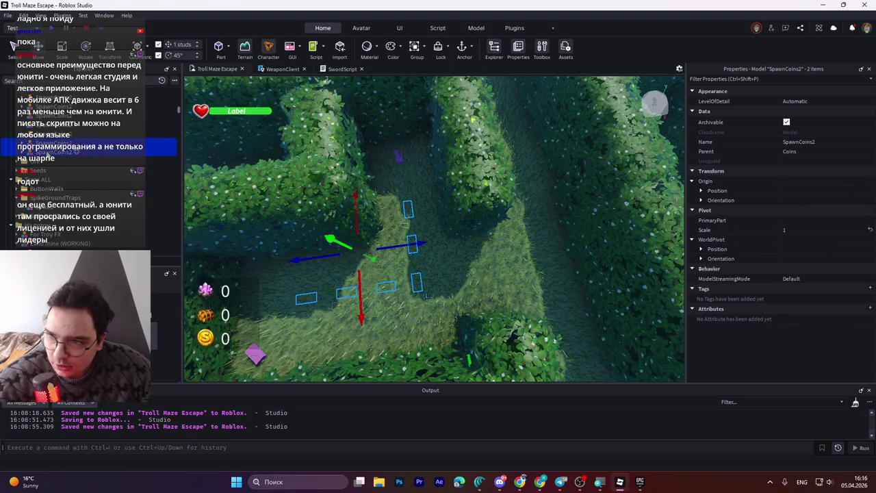
key("ctrl+z")
left_click_drag(428, 279, 424, 281)
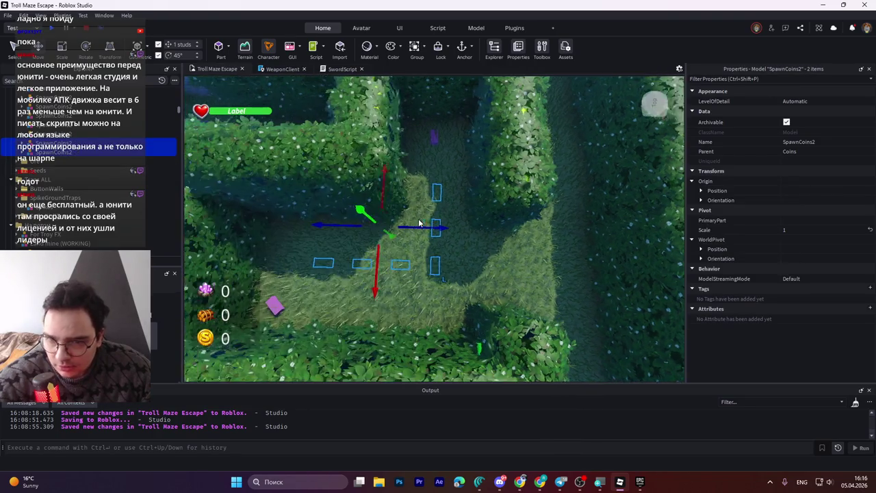
scroll(411, 219, "up", 5)
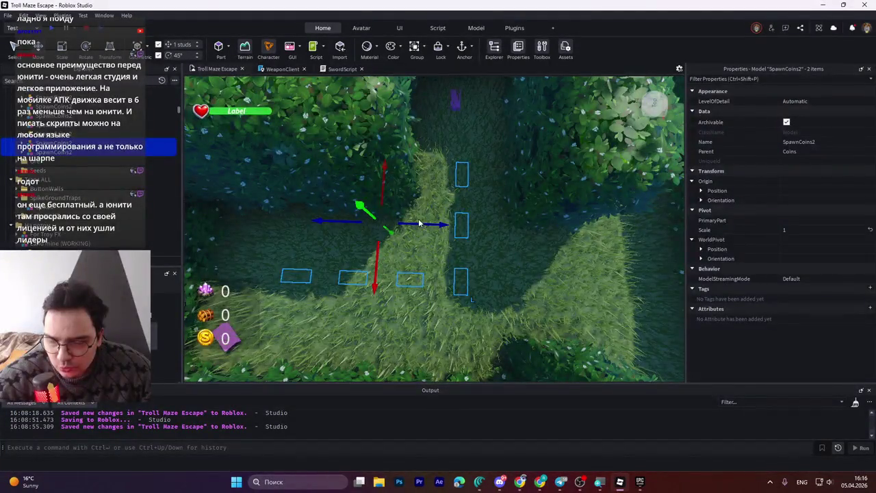
left_click(410, 279)
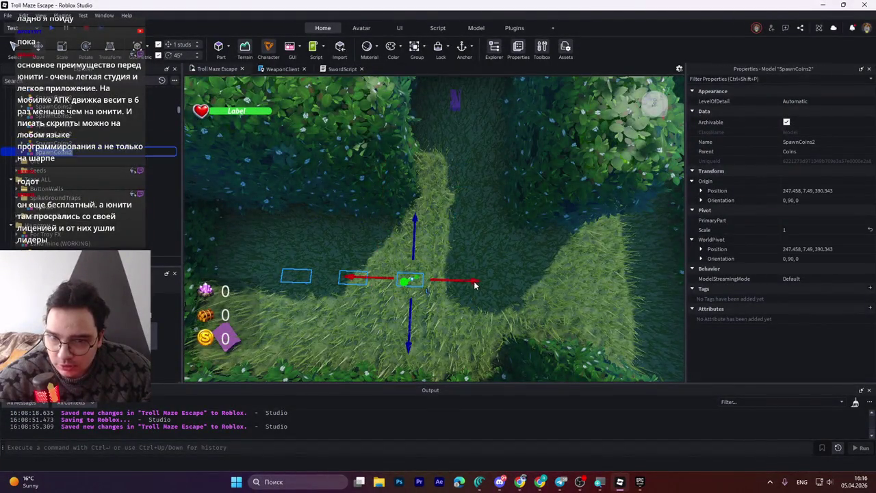
left_click_drag(470, 280, 457, 281)
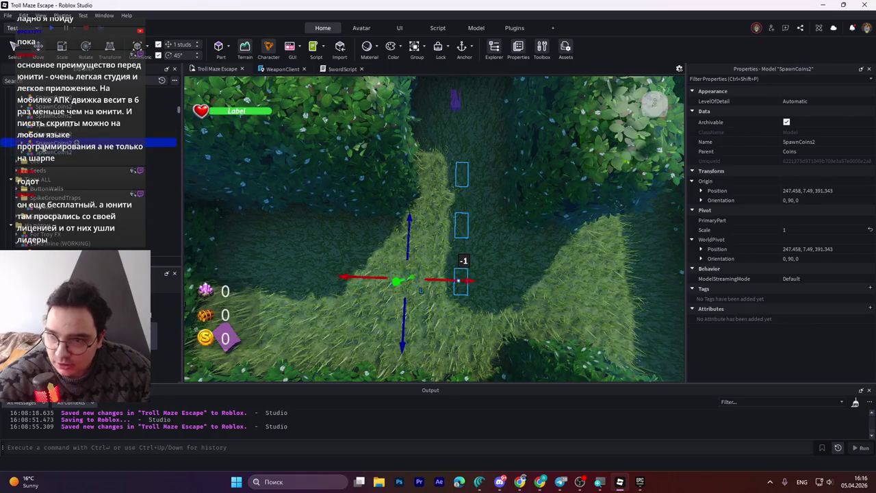